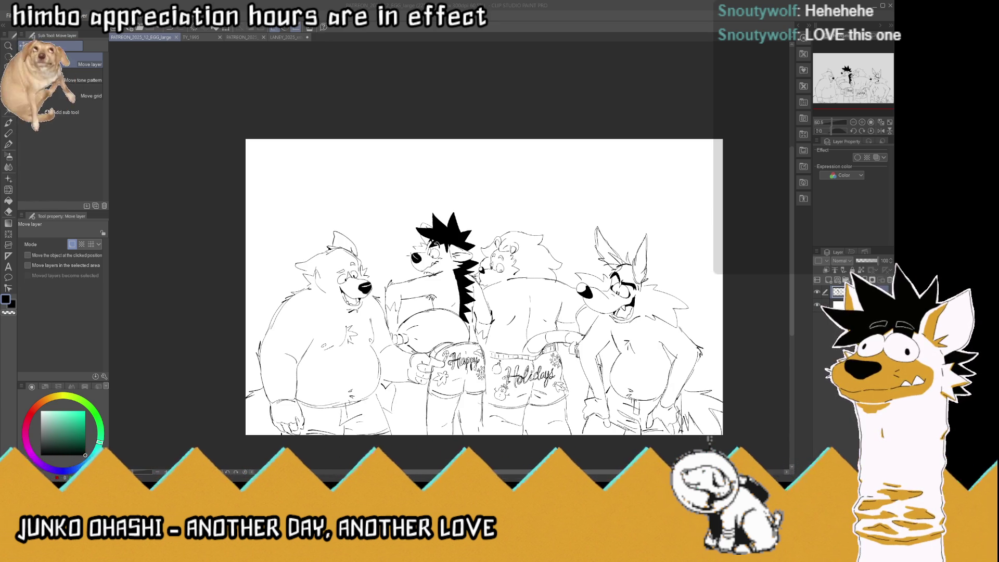
# Undo the accidental shift of the line art and save the drawing.
pyautogui.moveTo(399, 242); pyautogui.dragTo(387, 242)
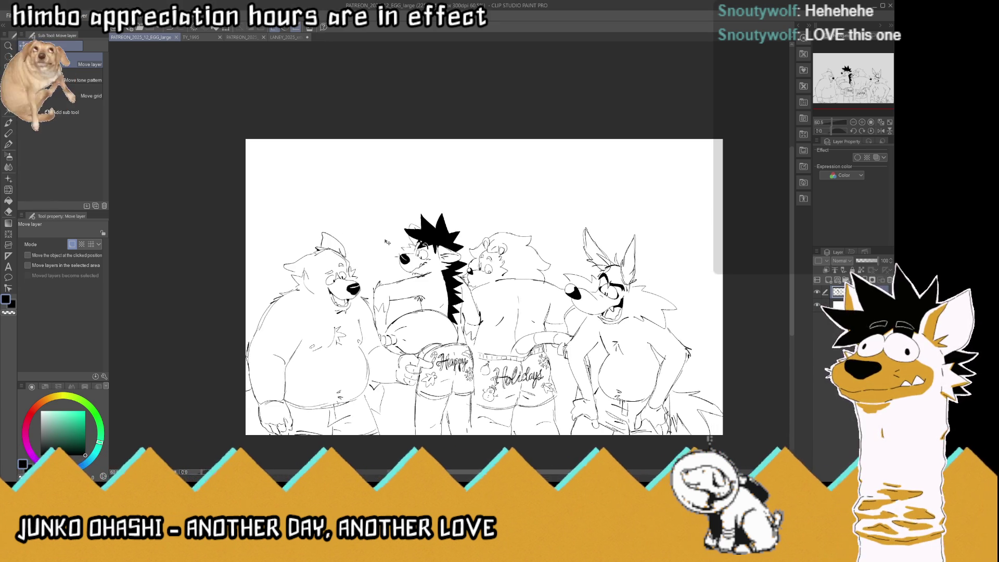
pyautogui.hotkey('ctrl', 'z')
pyautogui.click(12, 147)
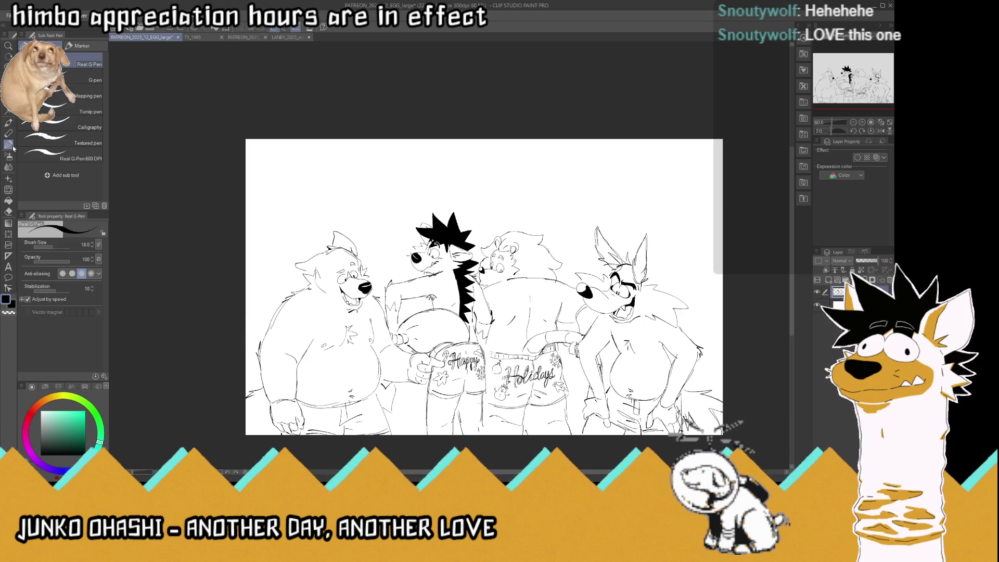
pyautogui.hotkey('ctrl', 's')
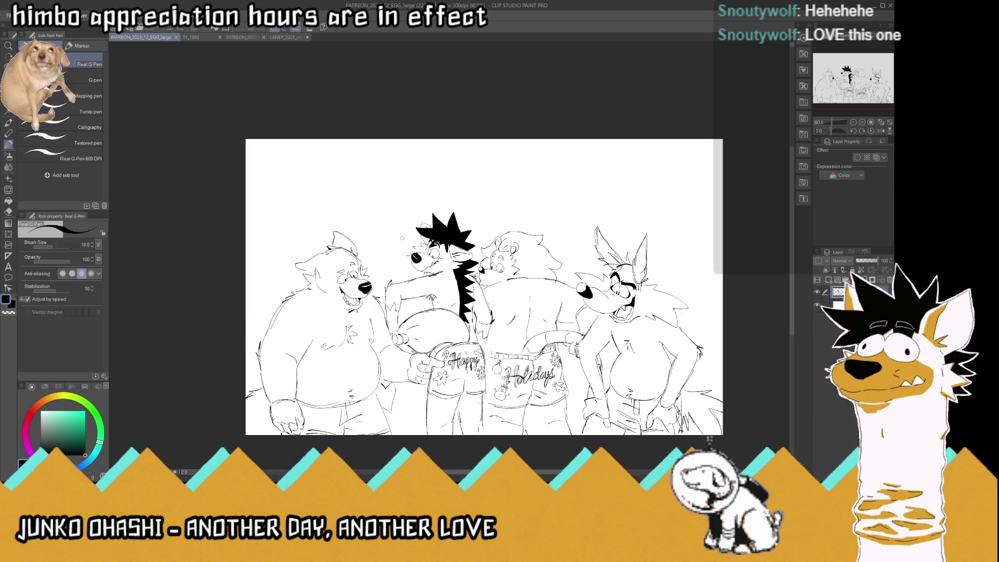
# Sketch an L-shaped box corner and right side above the spiky-haired character.
pyautogui.moveTo(402, 238); pyautogui.dragTo(367, 196)
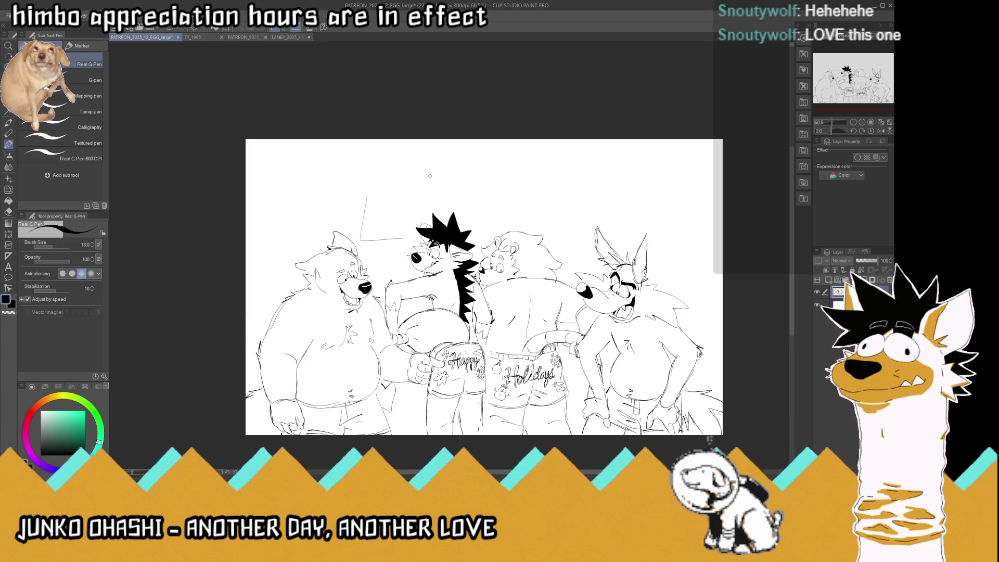
pyautogui.hotkey('ctrl', 'z')
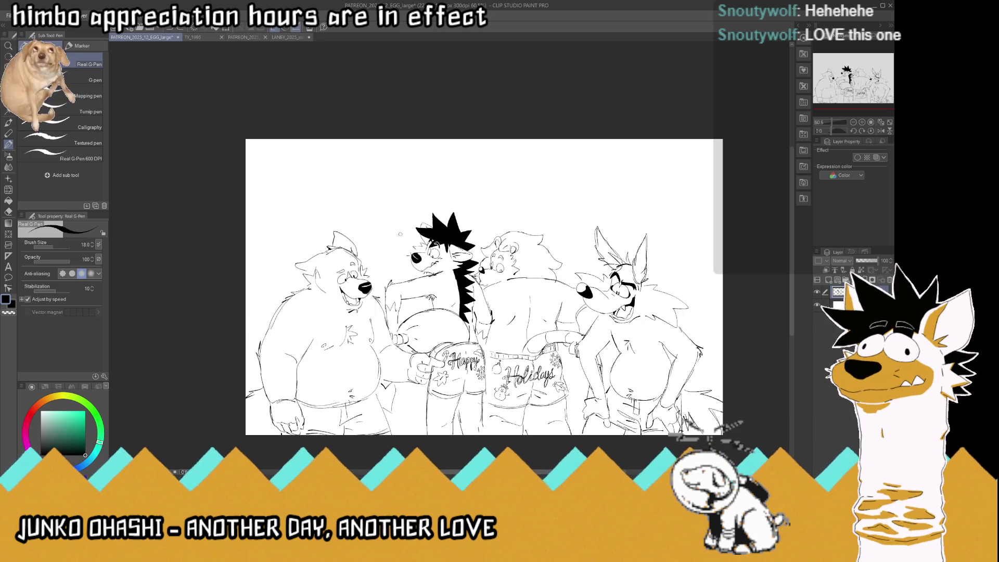
pyautogui.moveTo(402, 235); pyautogui.dragTo(364, 191)
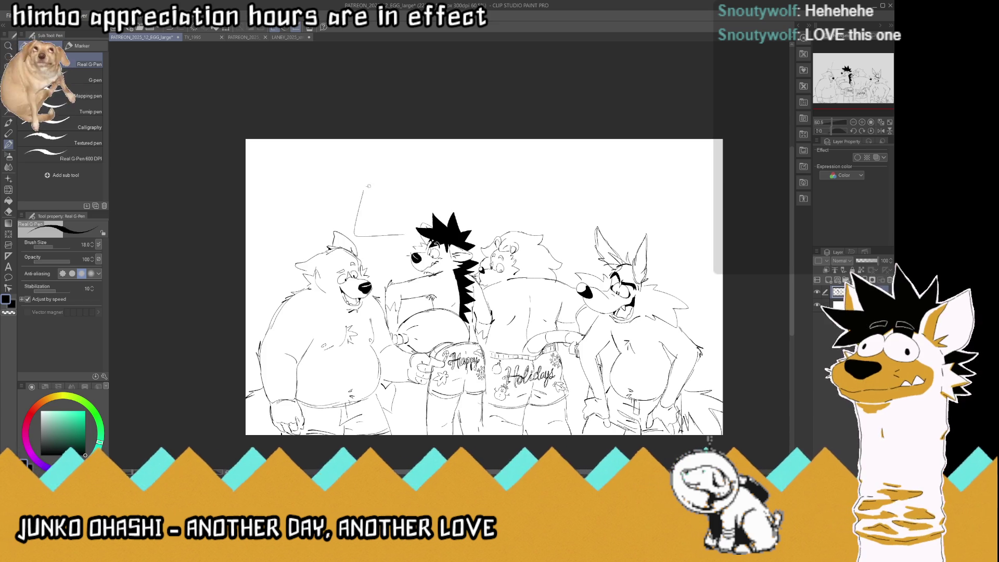
pyautogui.moveTo(413, 232); pyautogui.dragTo(420, 187)
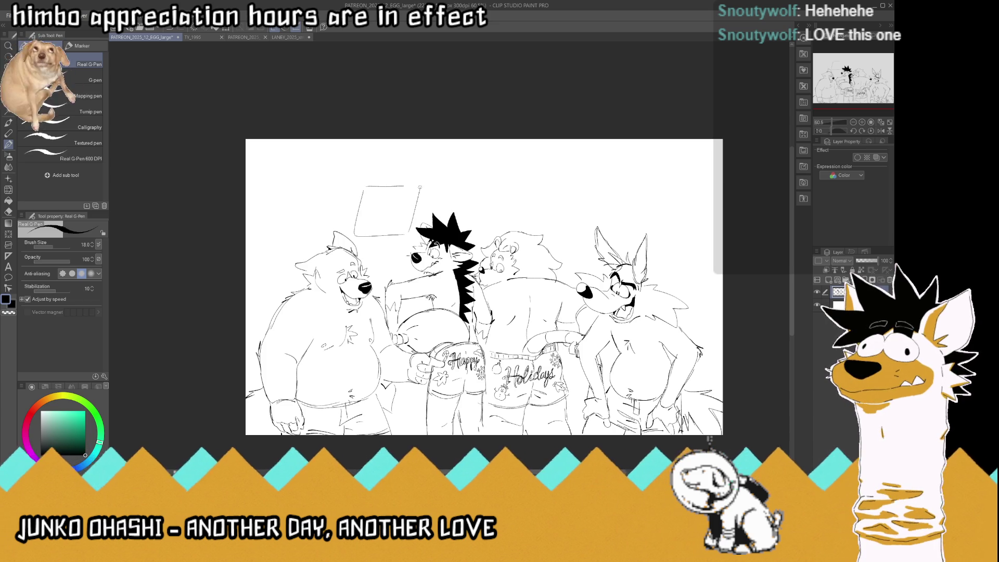
# Zoom in and undo the first box strokes, trying a new bottom edge.
pyautogui.scroll(2, 378, 141)
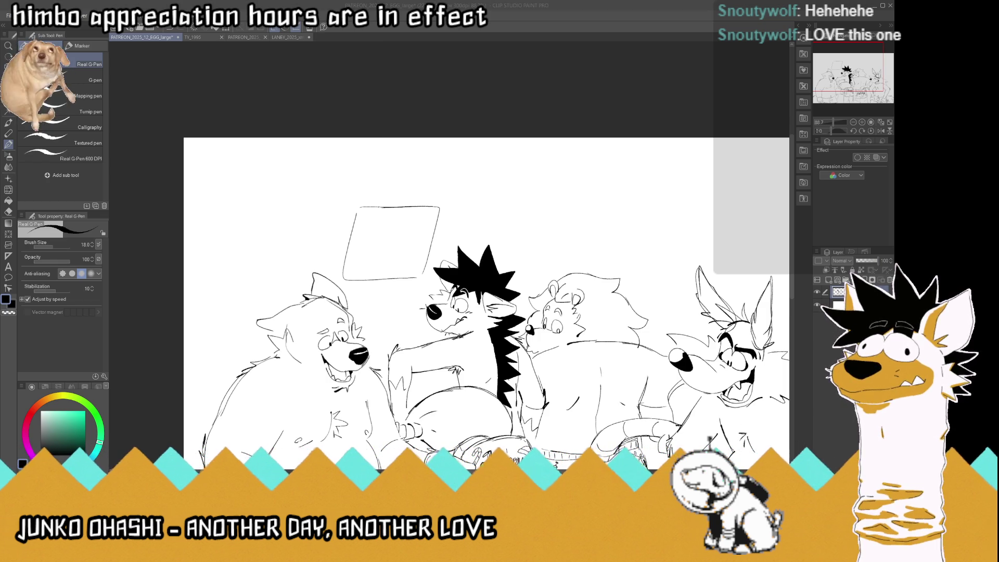
pyautogui.moveTo(425, 214); pyautogui.dragTo(363, 214)
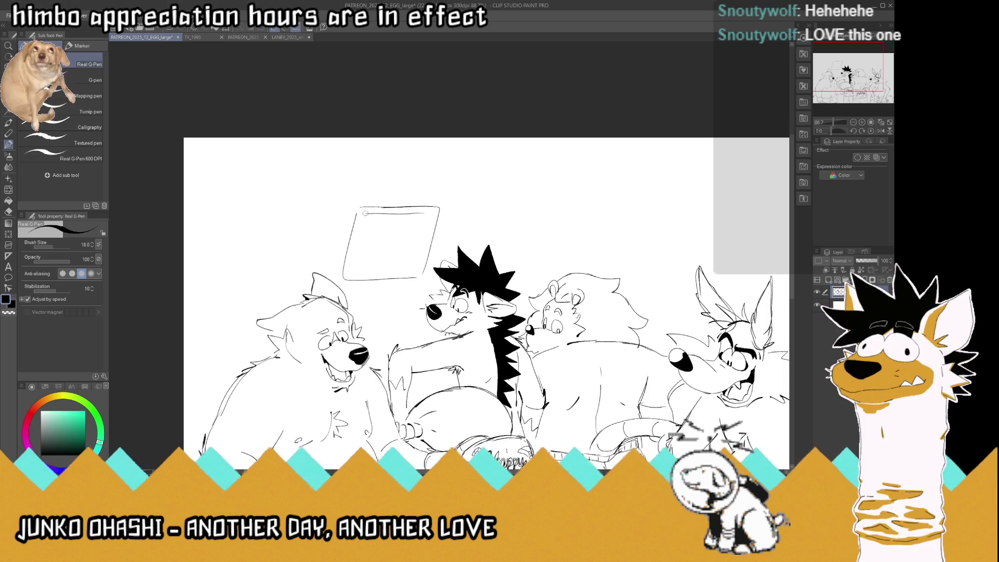
pyautogui.hotkey('ctrl', 'z')
pyautogui.hotkey('ctrl', 'z')
pyautogui.hotkey('ctrl', 'z')
pyautogui.hotkey('ctrl', 'z')
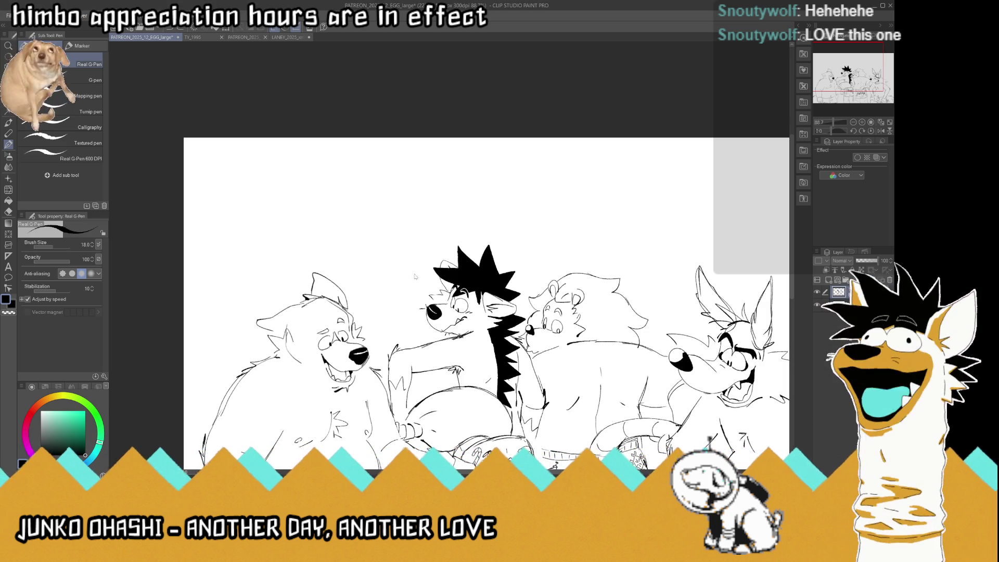
pyautogui.moveTo(418, 279)
pyautogui.mouseDown()
pyautogui.moveTo(345, 285)
pyautogui.moveTo(343, 188)
pyautogui.mouseUp()
pyautogui.hotkey('ctrl', 'z')
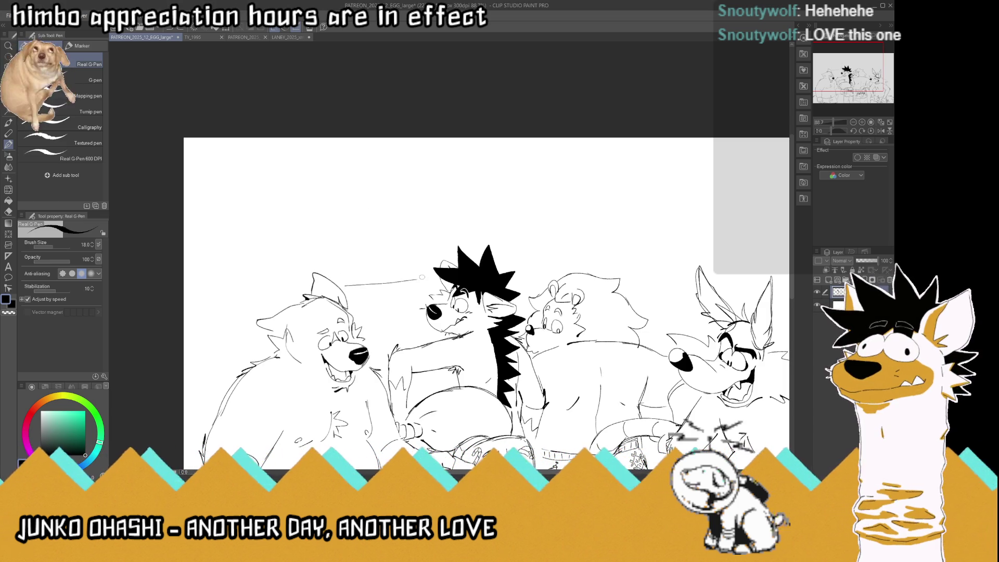
pyautogui.hotkey('ctrl', 'z')
pyautogui.moveTo(420, 281); pyautogui.dragTo(341, 283)
pyautogui.hotkey('ctrl', 'z')
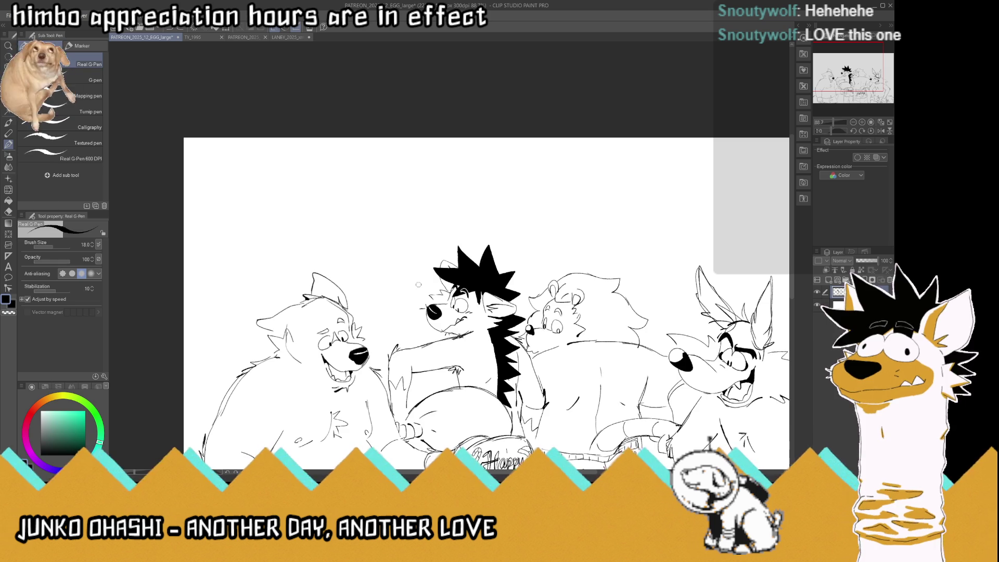
# Redraw the box larger with a left side, slanted right side and top edge.
pyautogui.moveTo(322, 261); pyautogui.dragTo(345, 188)
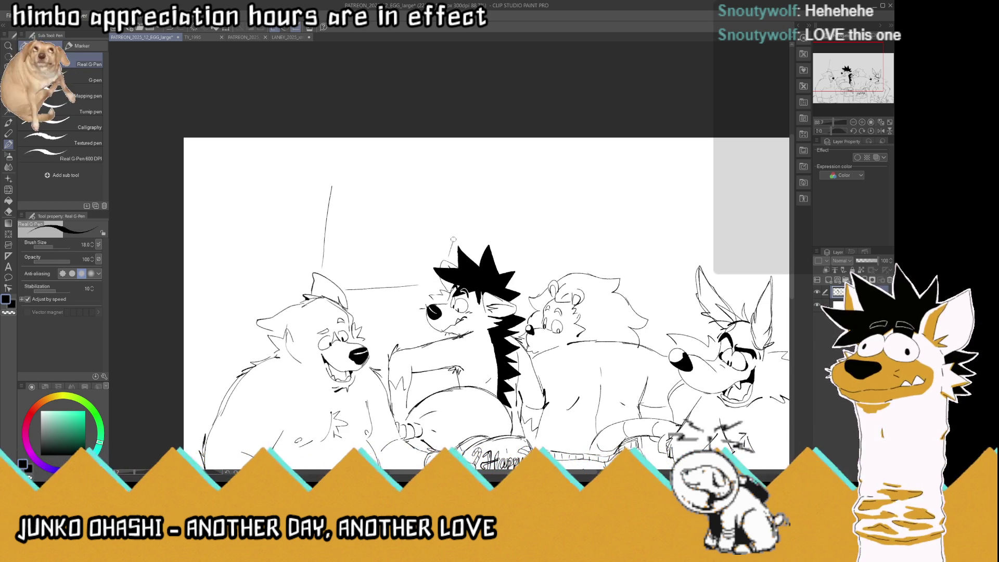
pyautogui.moveTo(449, 255); pyautogui.dragTo(464, 192)
pyautogui.hotkey('ctrl', 'z')
pyautogui.moveTo(451, 256); pyautogui.dragTo(462, 193)
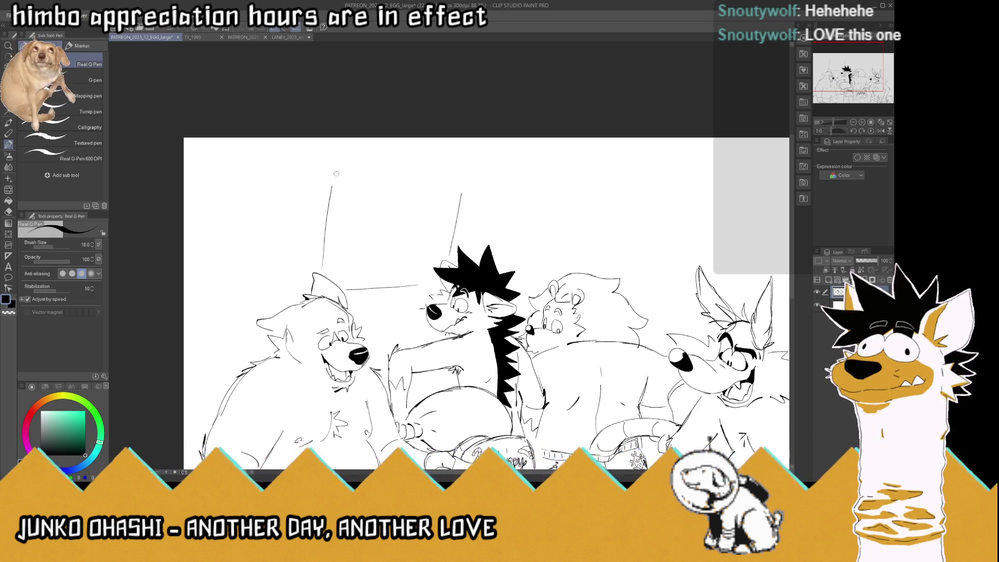
pyautogui.moveTo(337, 173); pyautogui.dragTo(458, 166)
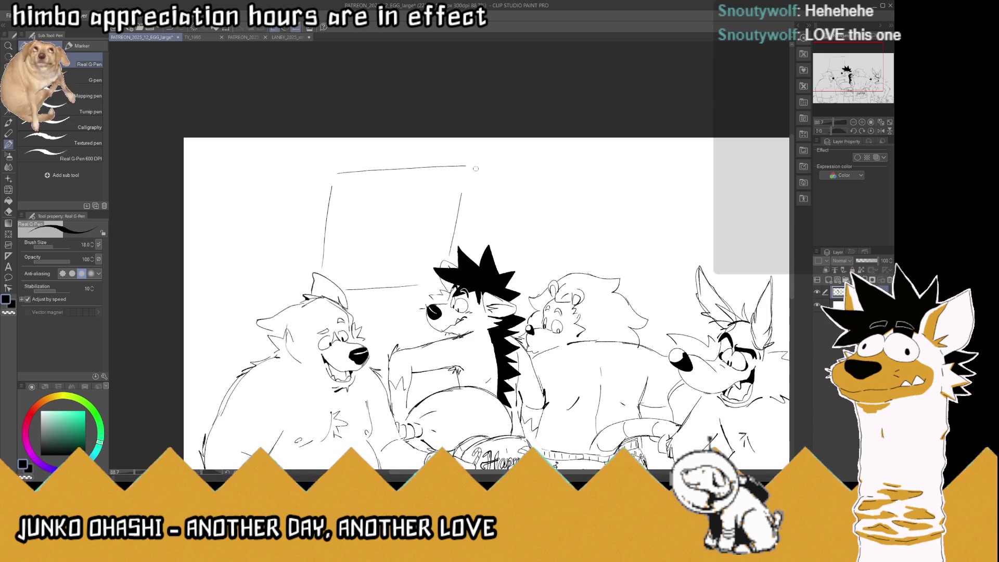
pyautogui.hotkey('ctrl', 'z')
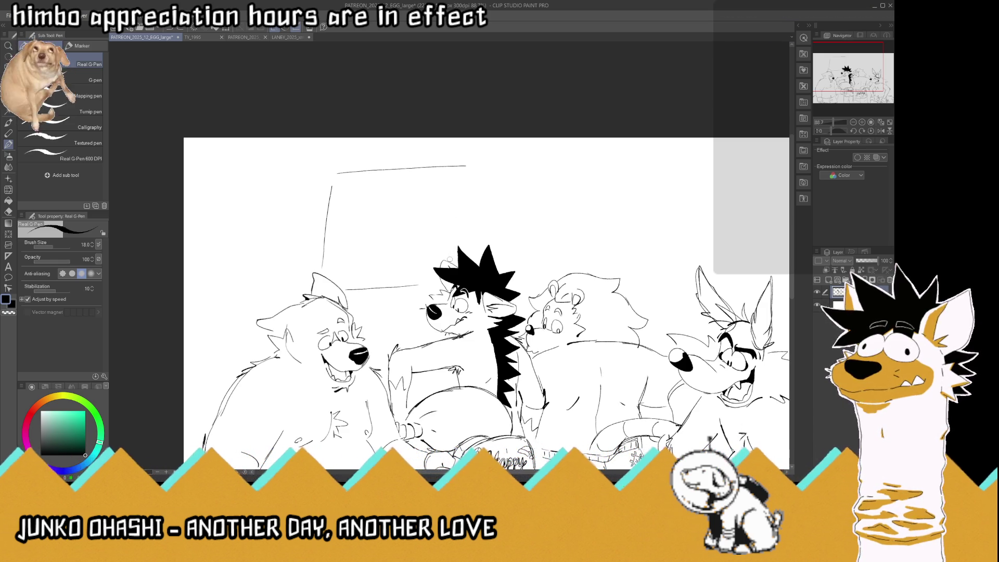
pyautogui.moveTo(451, 258); pyautogui.dragTo(474, 168)
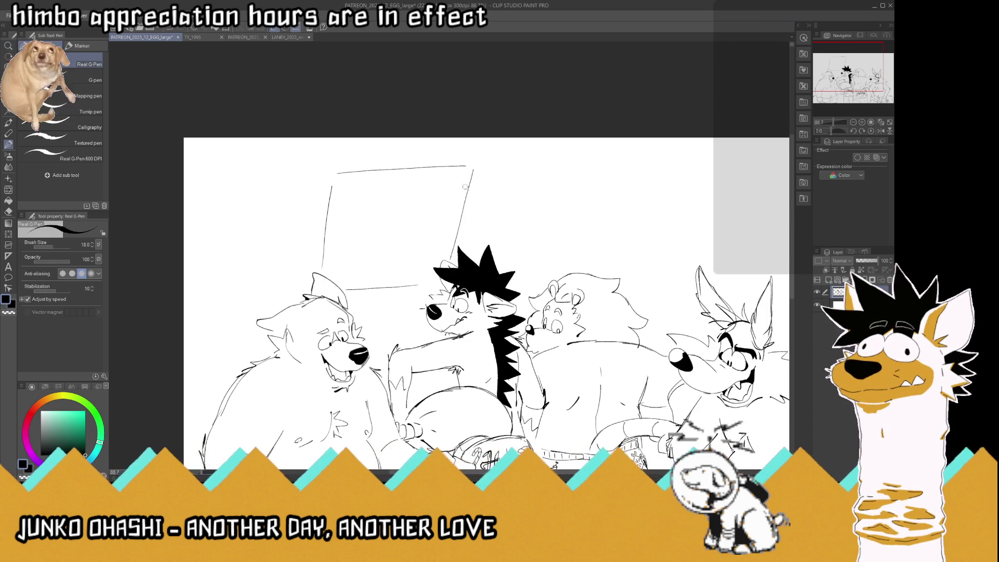
pyautogui.moveTo(327, 209)
pyautogui.mouseDown()
pyautogui.moveTo(311, 160)
pyautogui.moveTo(453, 153)
pyautogui.moveTo(471, 162)
pyautogui.mouseUp()
# Extend the box's left edge down to the ear and erase its rounded top-right corner.
pyautogui.moveTo(309, 159); pyautogui.dragTo(295, 237)
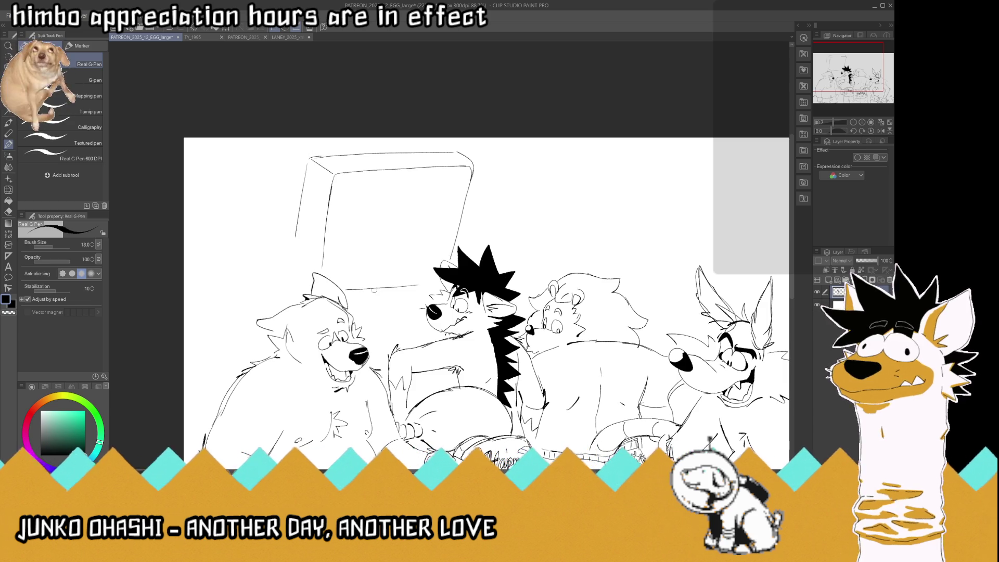
pyautogui.moveTo(297, 272); pyautogui.dragTo(307, 280)
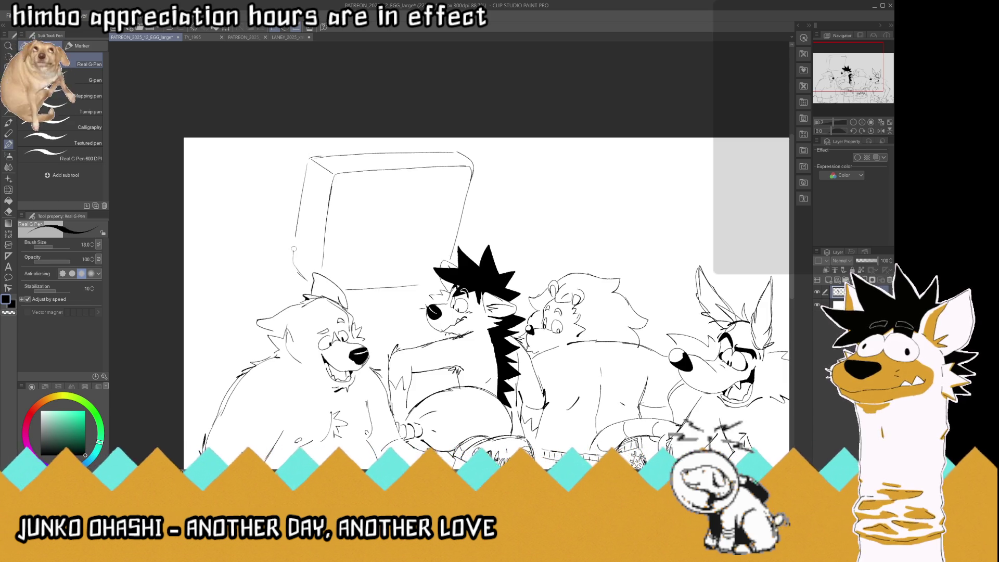
pyautogui.moveTo(296, 245)
pyautogui.mouseDown()
pyautogui.moveTo(291, 266)
pyautogui.moveTo(306, 275)
pyautogui.mouseUp()
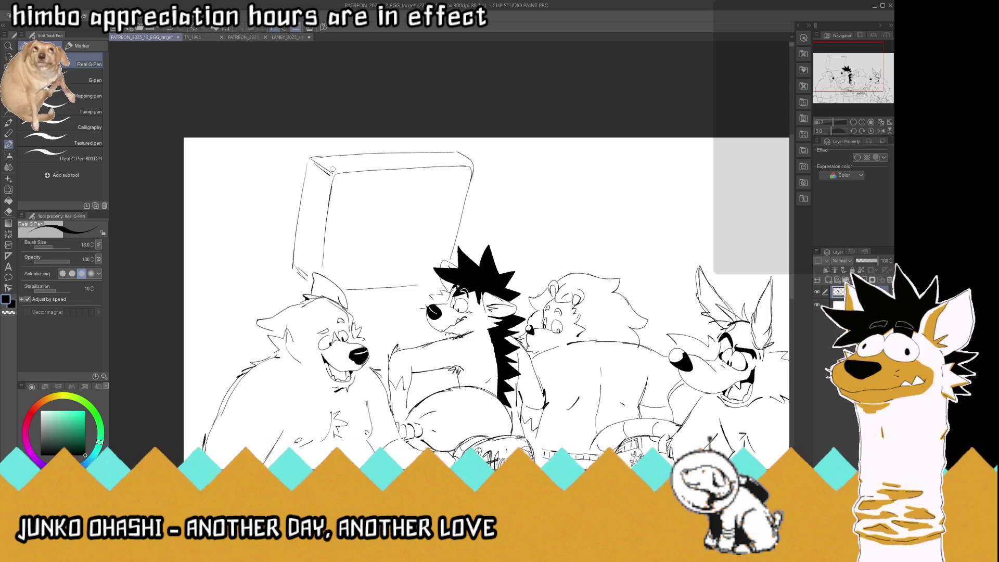
pyautogui.moveTo(460, 211); pyautogui.dragTo(453, 245)
pyautogui.moveTo(474, 175)
pyautogui.mouseDown()
pyautogui.moveTo(472, 147)
pyautogui.moveTo(461, 155)
pyautogui.mouseUp()
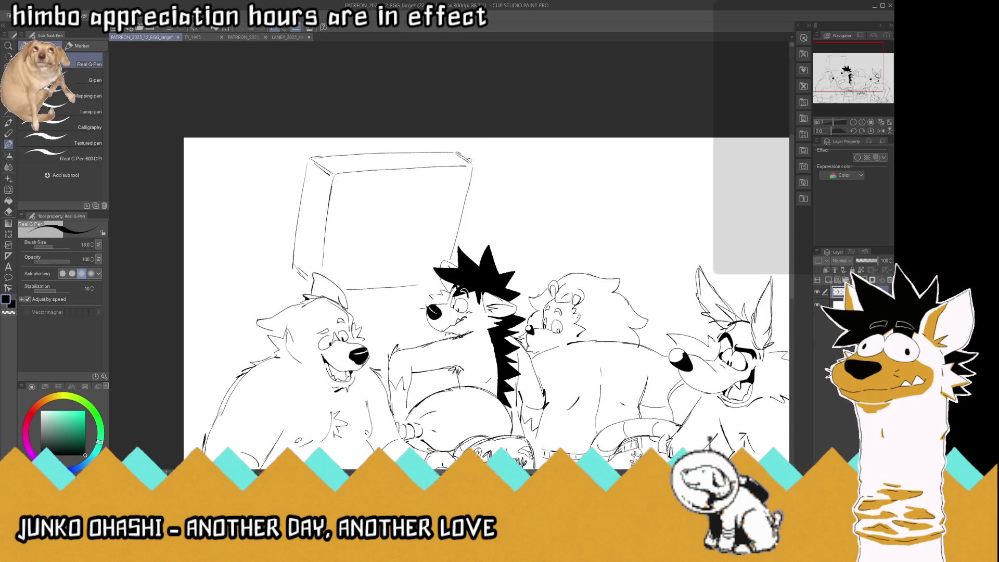
# Sketch the inner screen's top, left and bottom edges and darken the lower-right edge.
pyautogui.moveTo(345, 180); pyautogui.dragTo(423, 177)
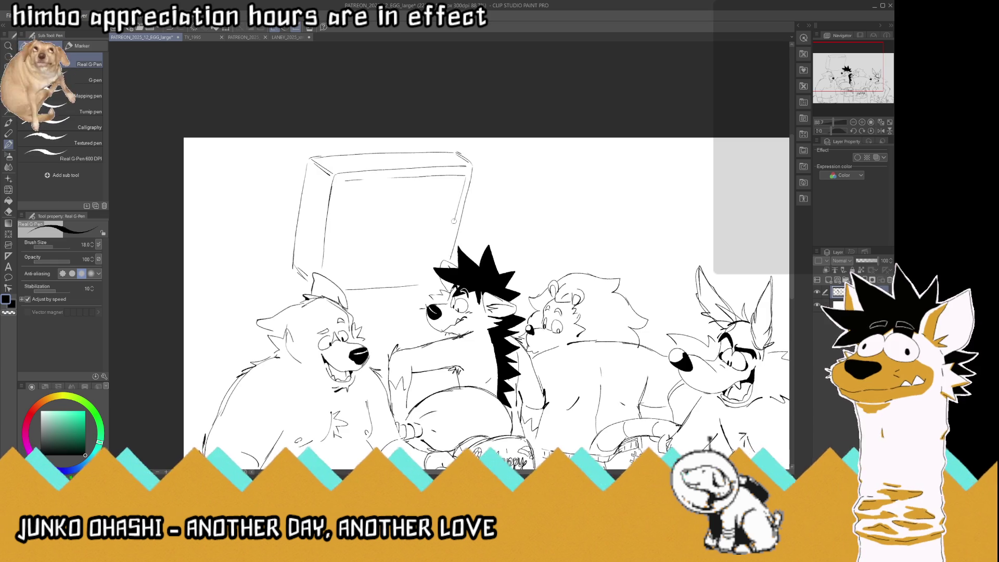
pyautogui.moveTo(343, 184); pyautogui.dragTo(333, 245)
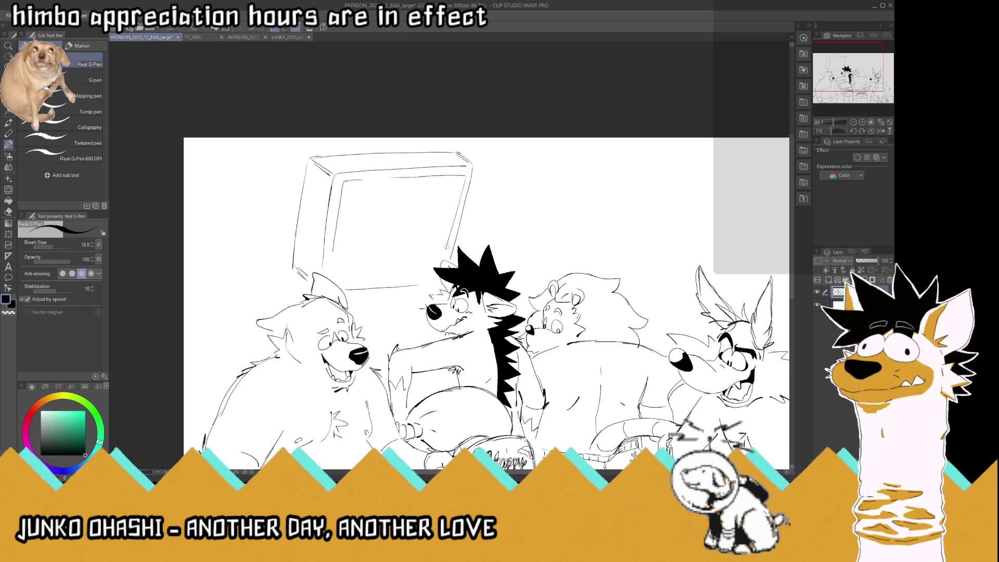
pyautogui.moveTo(445, 253); pyautogui.dragTo(345, 257)
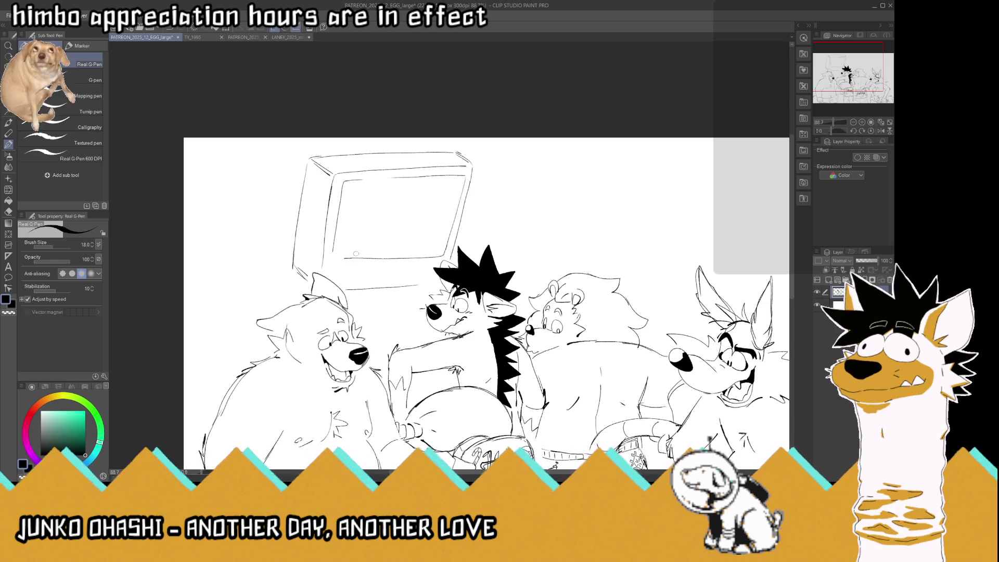
pyautogui.hotkey('ctrl', 'z')
pyautogui.moveTo(436, 256); pyautogui.dragTo(342, 262)
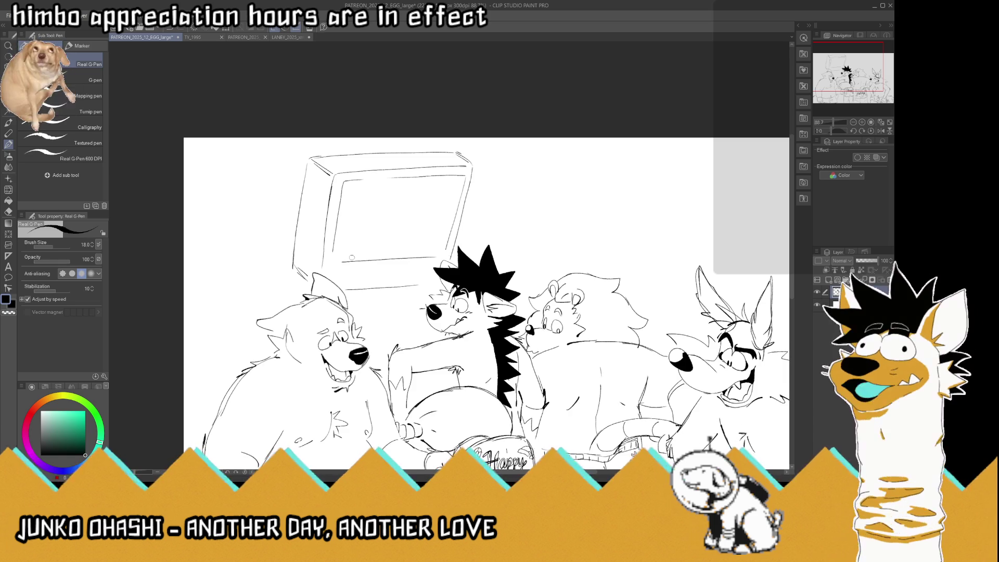
pyautogui.moveTo(345, 181); pyautogui.dragTo(336, 218)
pyautogui.hotkey('ctrl', 'z')
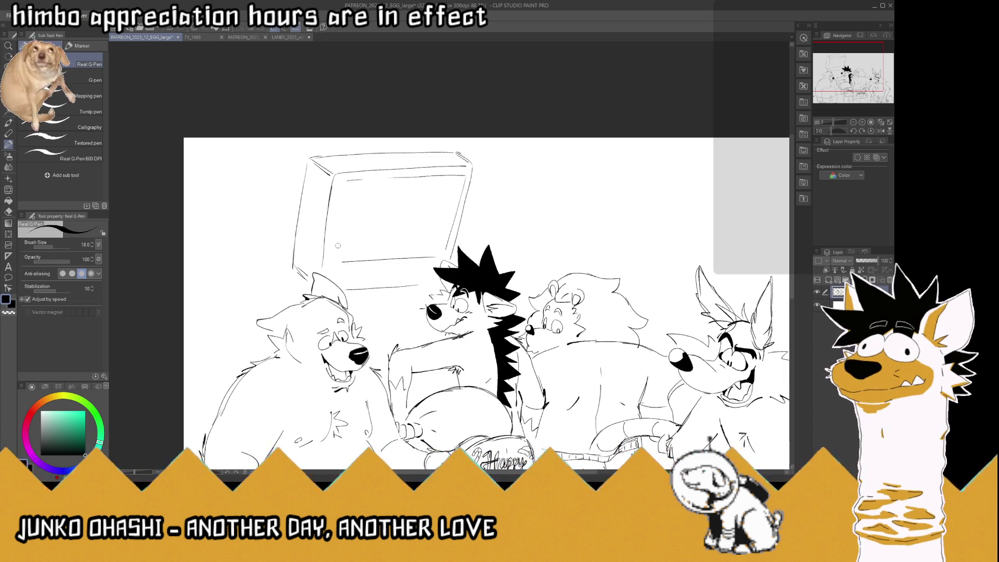
pyautogui.moveTo(341, 258); pyautogui.dragTo(350, 194)
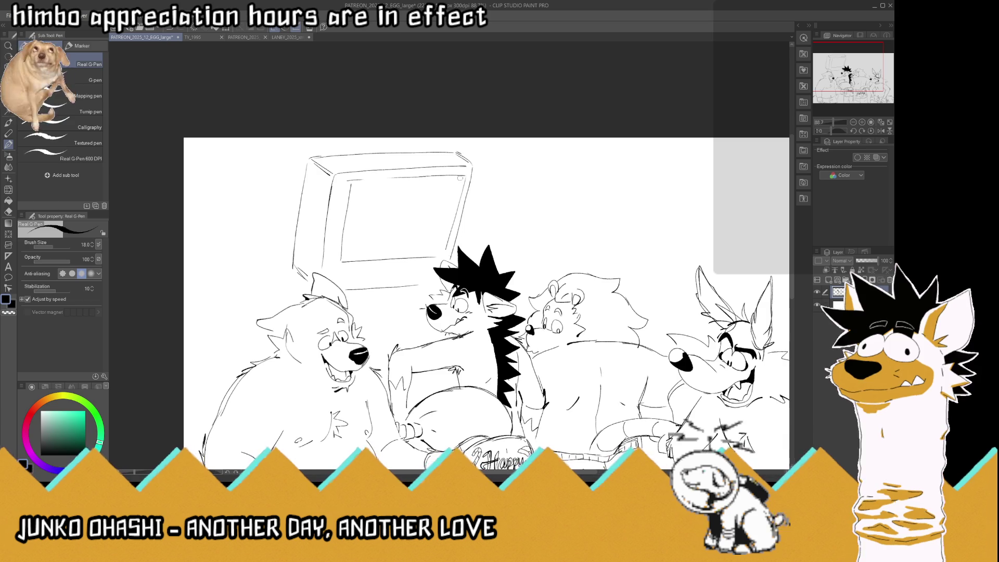
pyautogui.moveTo(452, 235); pyautogui.dragTo(445, 251)
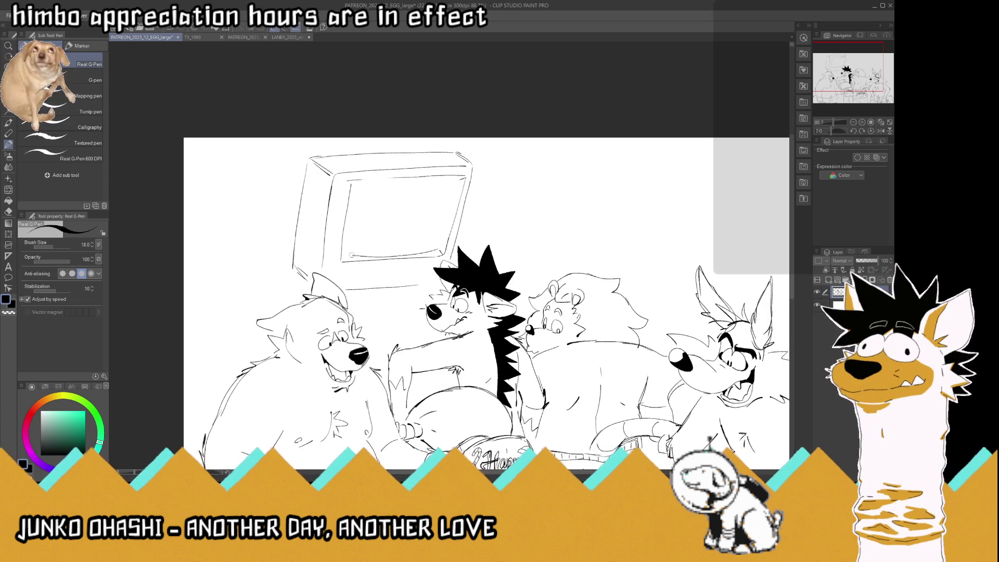
pyautogui.moveTo(344, 245); pyautogui.dragTo(360, 178)
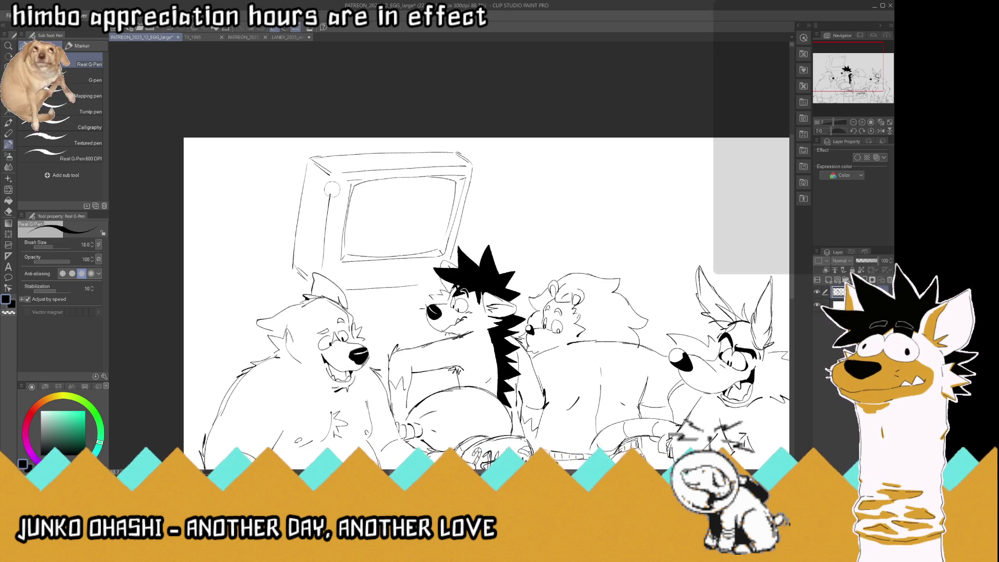
# Erase and redraw the TV's left and top edges, adding an inner frame corner.
pyautogui.moveTo(310, 157); pyautogui.dragTo(328, 175)
pyautogui.moveTo(312, 279)
pyautogui.mouseDown()
pyautogui.moveTo(298, 268)
pyautogui.moveTo(313, 173)
pyautogui.mouseUp()
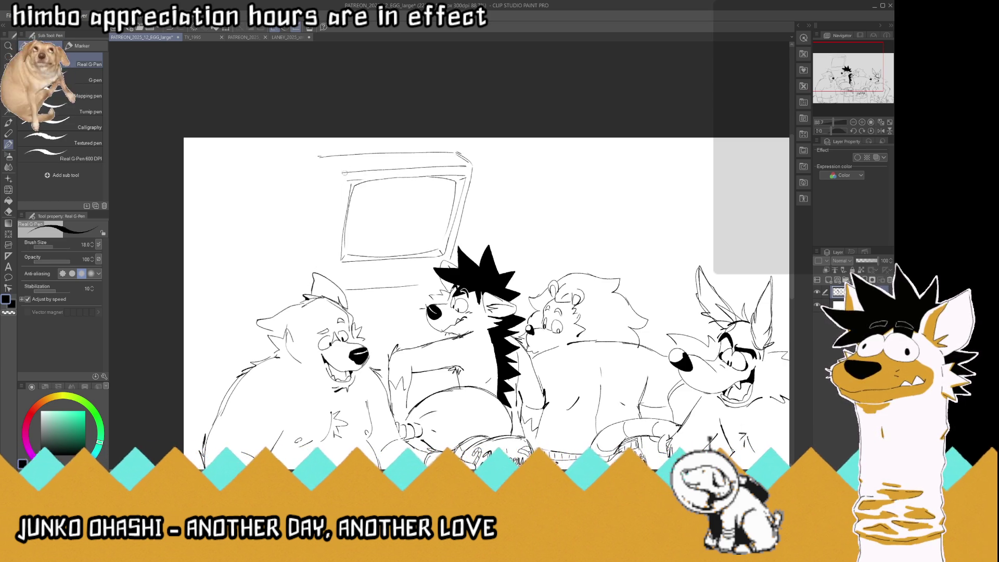
pyautogui.moveTo(342, 173); pyautogui.dragTo(331, 274)
pyautogui.moveTo(329, 158); pyautogui.dragTo(340, 172)
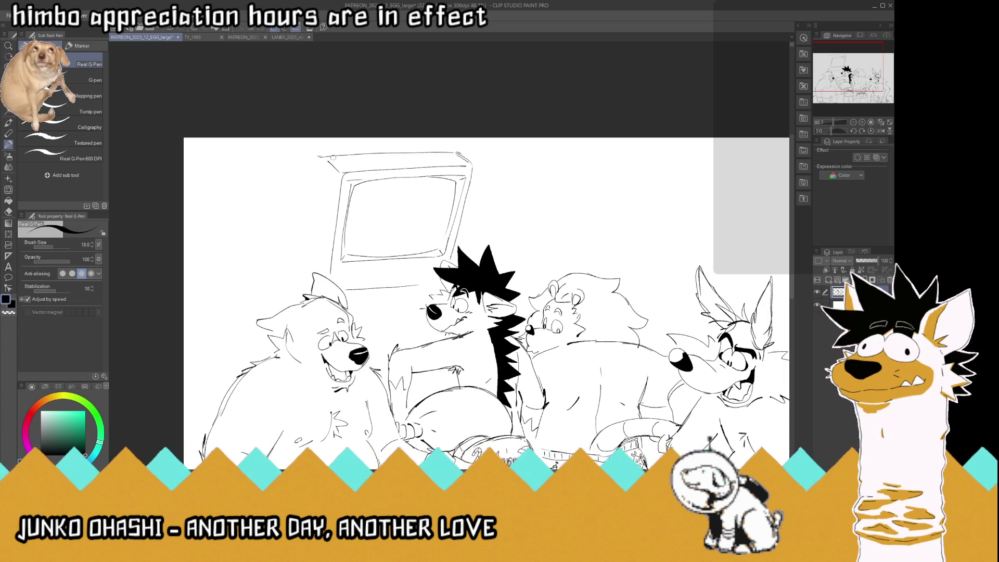
pyautogui.moveTo(333, 157); pyautogui.dragTo(364, 151)
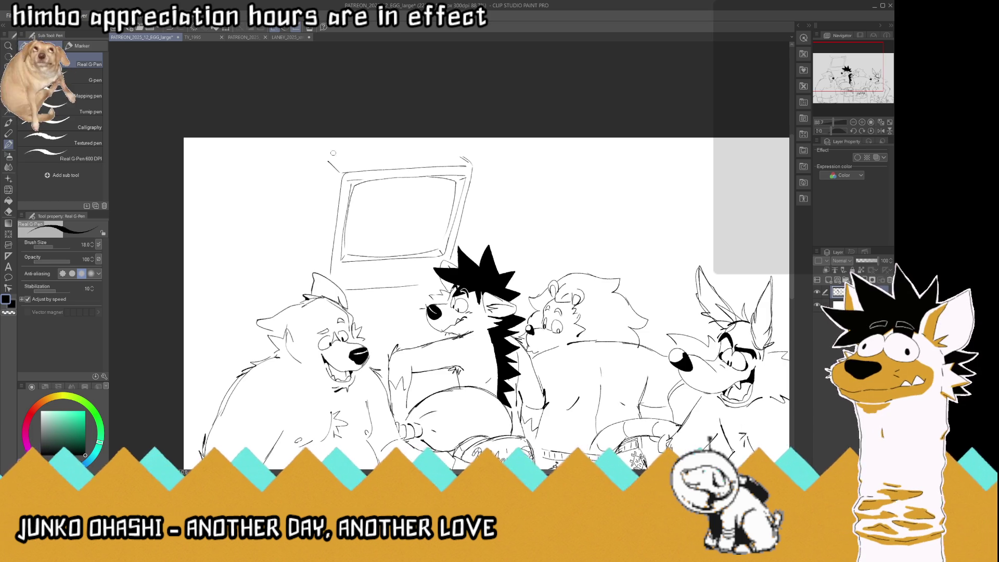
pyautogui.moveTo(329, 155)
pyautogui.mouseDown()
pyautogui.moveTo(439, 149)
pyautogui.moveTo(471, 163)
pyautogui.mouseUp()
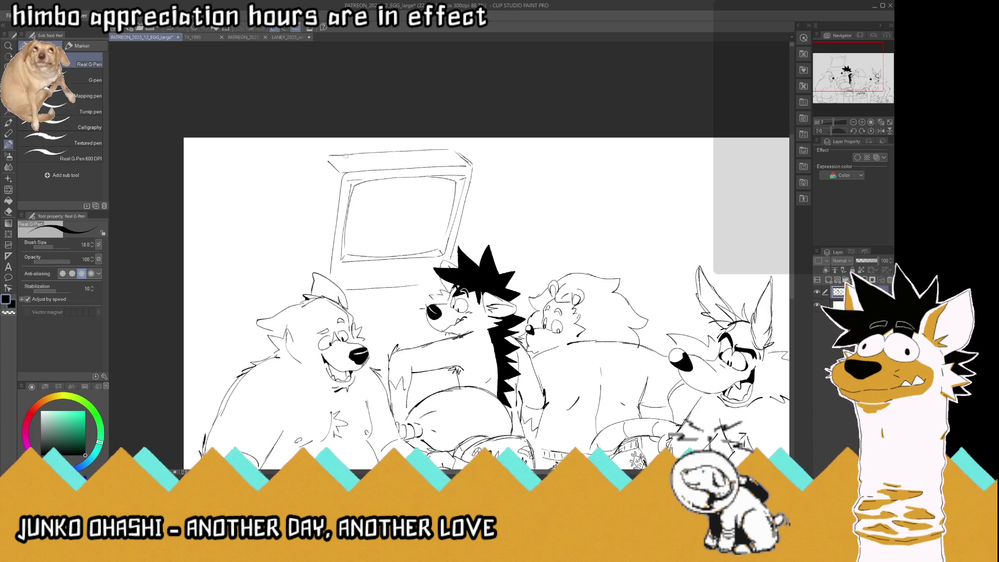
pyautogui.moveTo(346, 155); pyautogui.dragTo(311, 240)
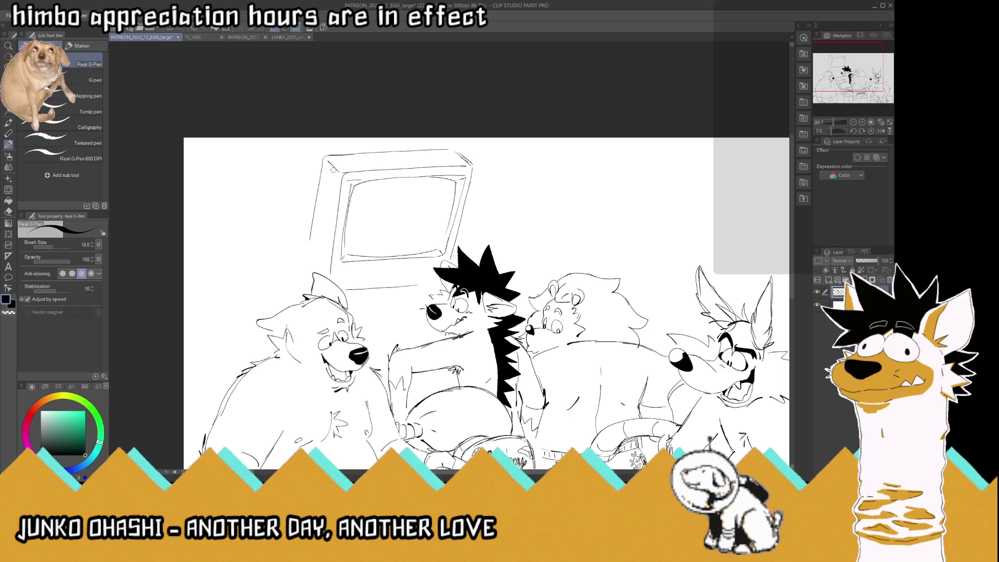
pyautogui.moveTo(333, 170); pyautogui.dragTo(343, 177)
pyautogui.moveTo(314, 212); pyautogui.dragTo(303, 270)
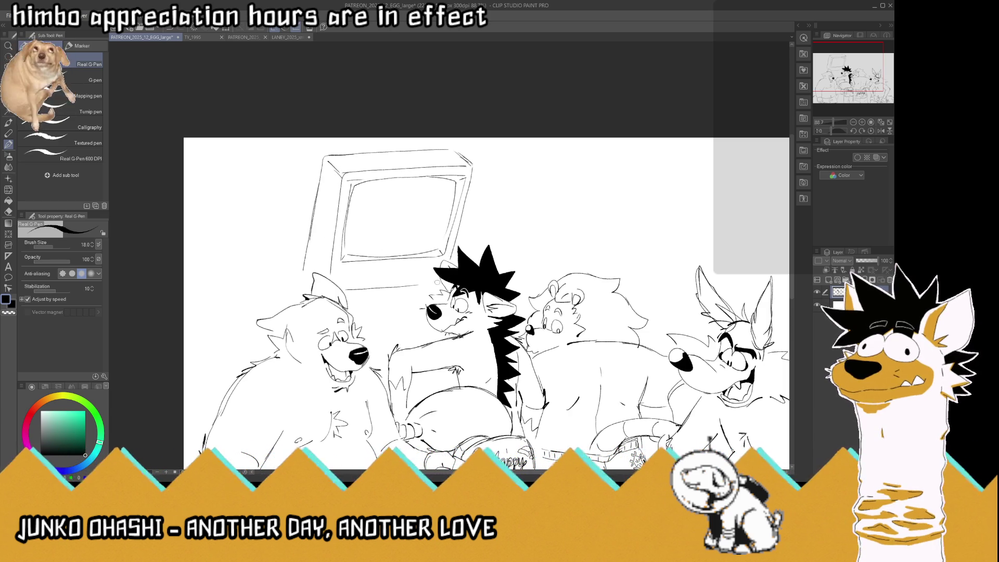
# Lengthen the base line, save, and sketch a small VCR-like panel beneath the TV.
pyautogui.moveTo(393, 287); pyautogui.dragTo(440, 282)
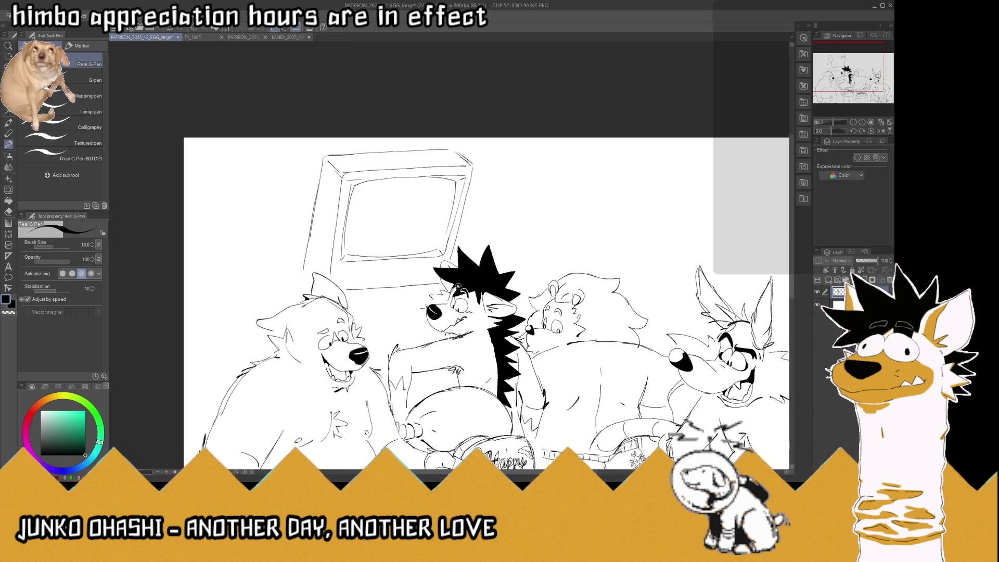
pyautogui.hotkey('ctrl', 's')
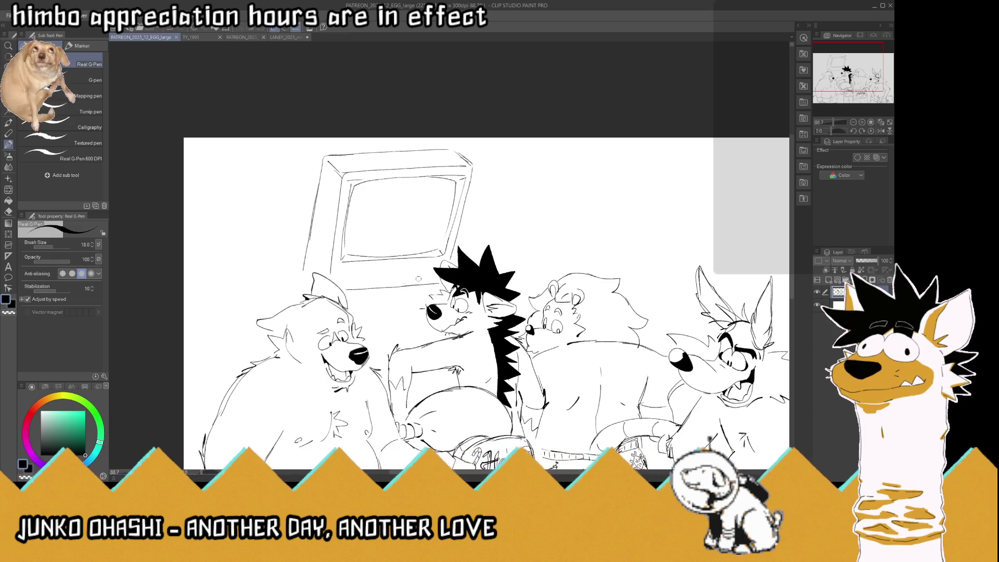
pyautogui.moveTo(379, 275); pyautogui.dragTo(390, 283)
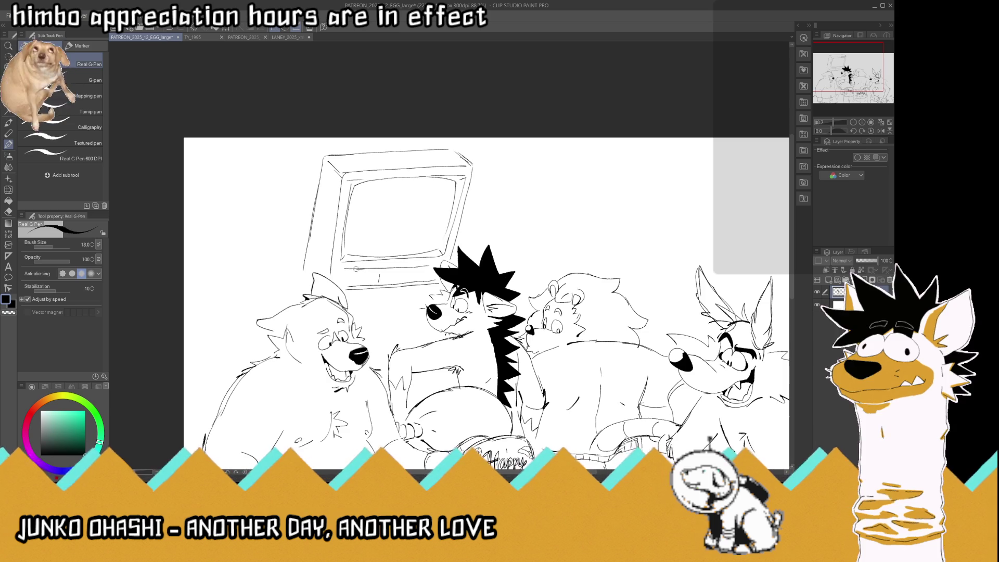
pyautogui.moveTo(341, 287); pyautogui.dragTo(376, 282)
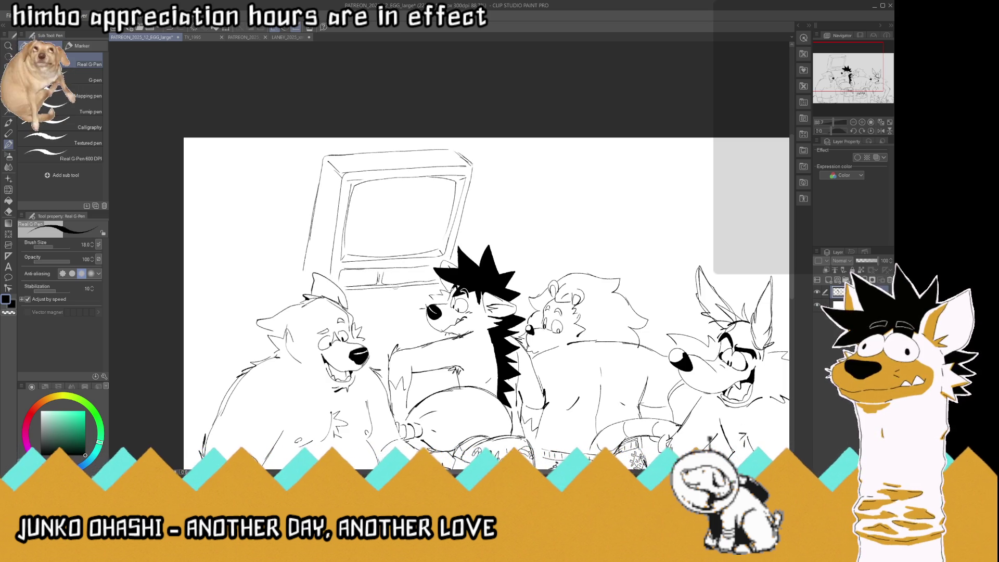
pyautogui.moveTo(348, 267)
pyautogui.mouseDown()
pyautogui.moveTo(425, 265)
pyautogui.moveTo(388, 281)
pyautogui.mouseUp()
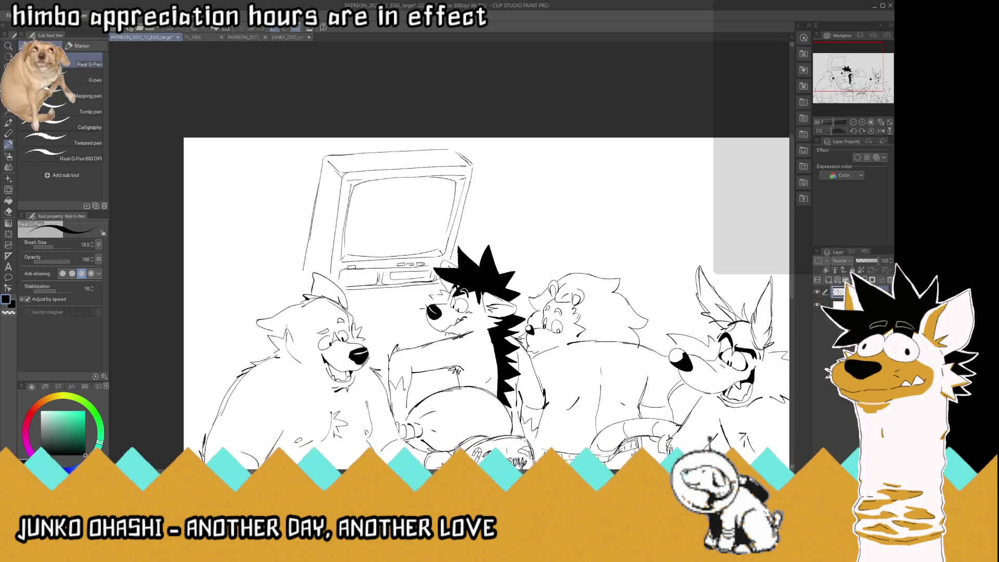
pyautogui.scroll(-5, 373, 244)
# Flip the canvas view horizontally and switch the drawing colour to black.
pyautogui.scroll(2, 384, 206)
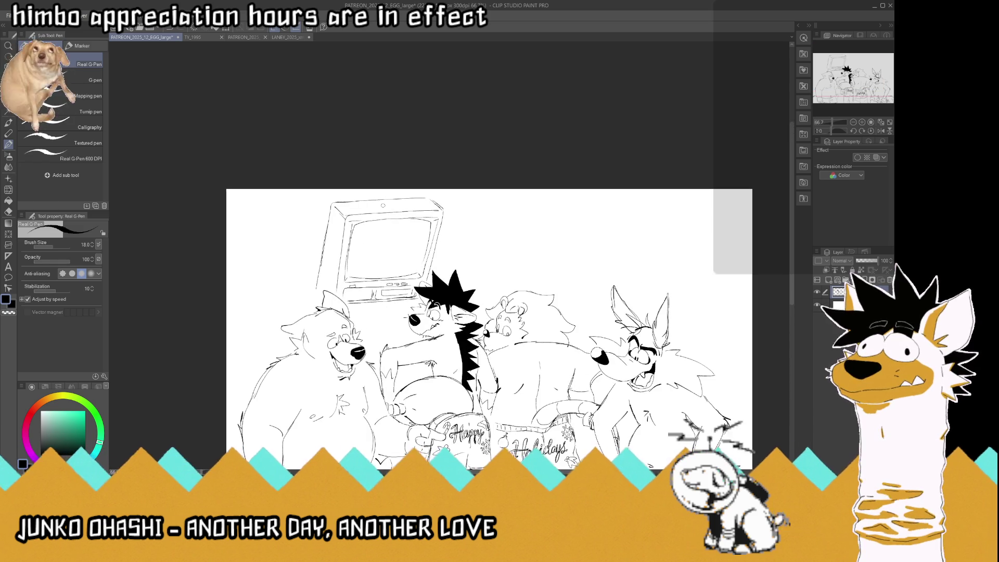
pyautogui.scroll(1, 383, 205)
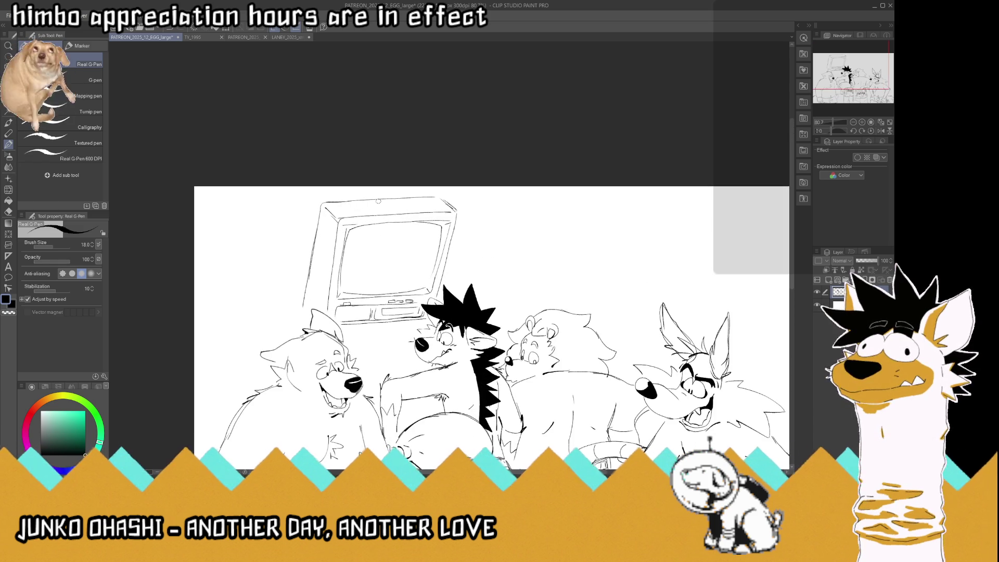
pyautogui.click(883, 131)
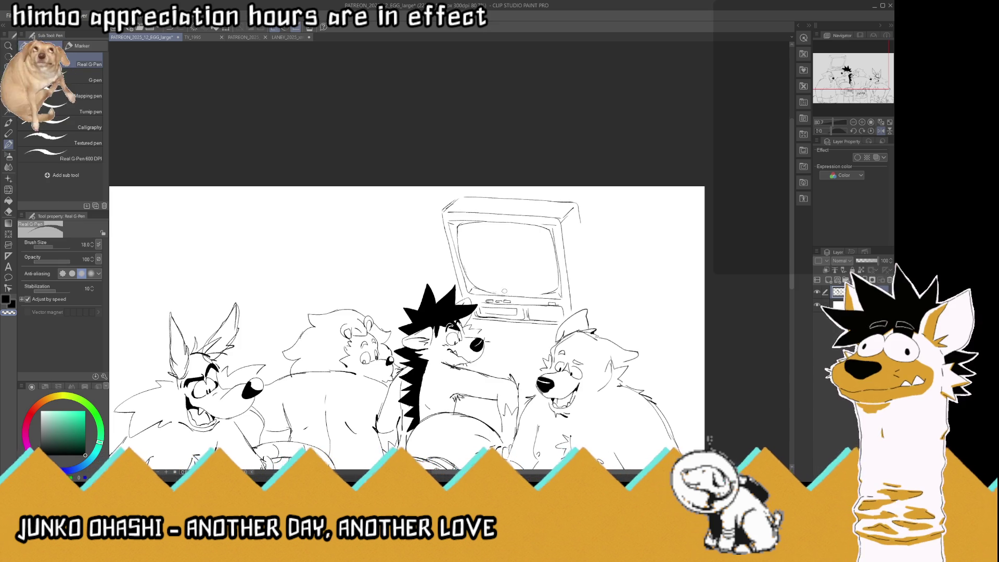
pyautogui.click(8, 300)
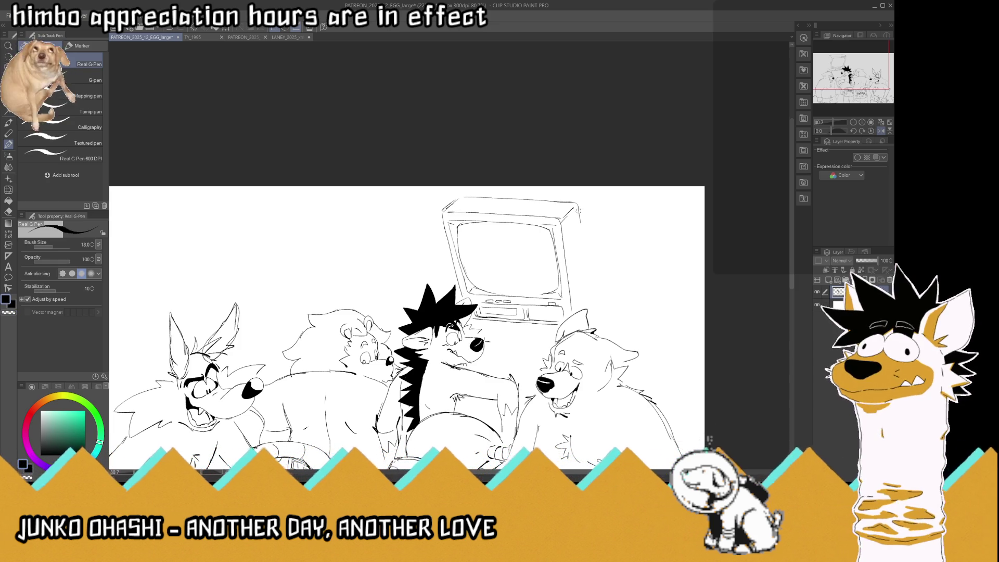
# Sketch the TV's bulging back casing with its side, lower and top edges.
pyautogui.moveTo(580, 217); pyautogui.dragTo(586, 252)
pyautogui.moveTo(577, 207); pyautogui.dragTo(593, 312)
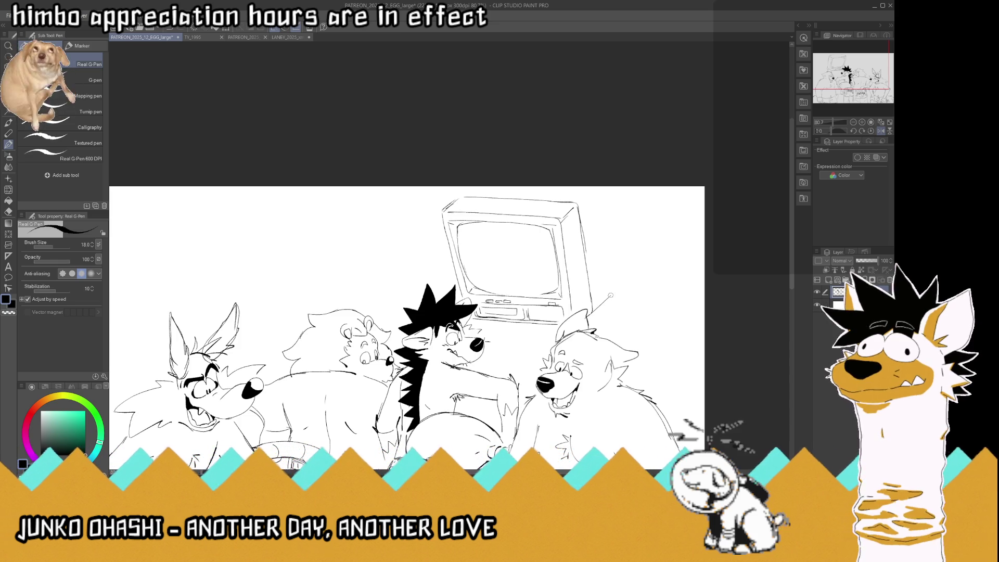
pyautogui.moveTo(583, 323); pyautogui.dragTo(604, 303)
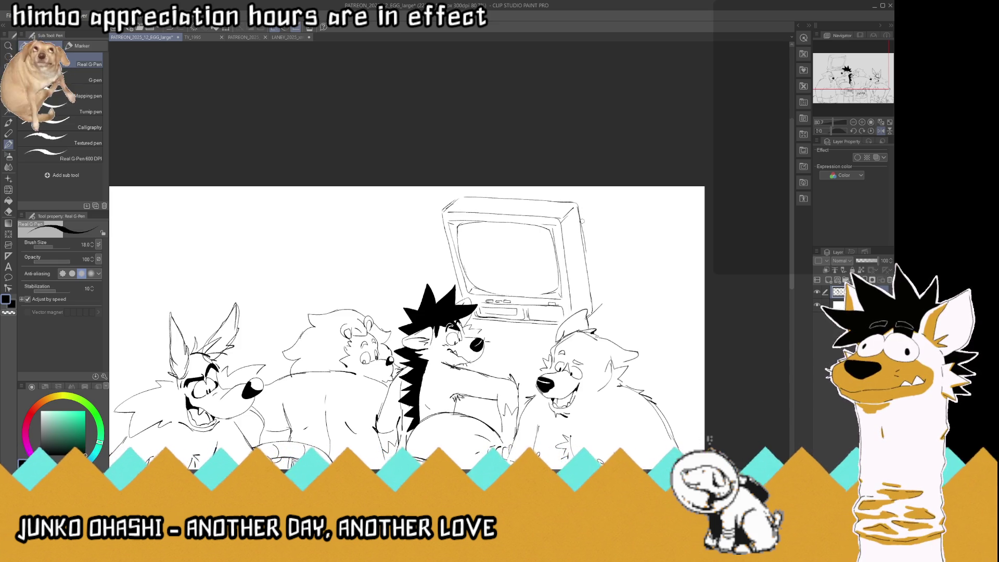
pyautogui.moveTo(577, 207); pyautogui.dragTo(591, 207)
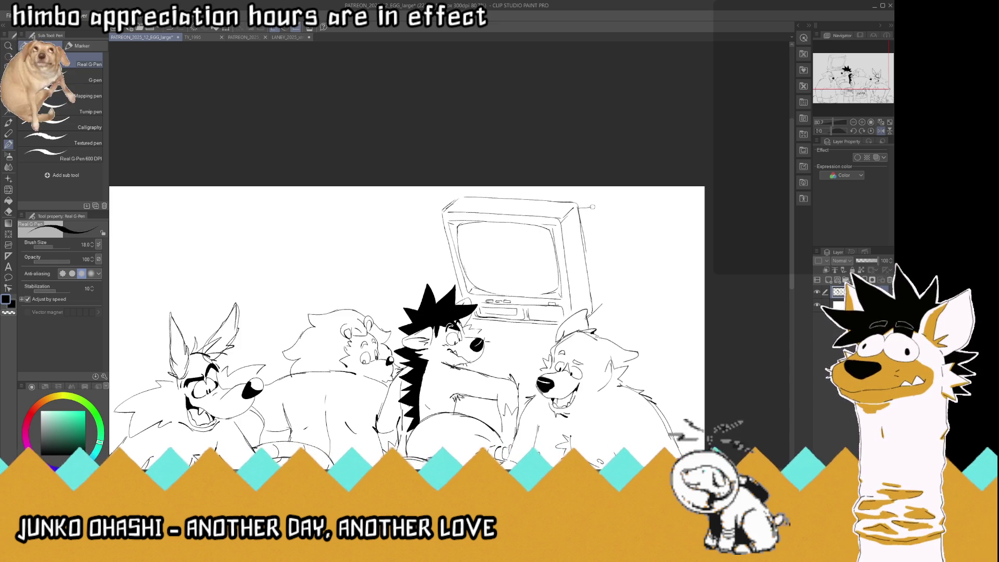
pyautogui.moveTo(508, 197)
pyautogui.mouseDown()
pyautogui.moveTo(594, 203)
pyautogui.moveTo(613, 241)
pyautogui.moveTo(616, 293)
pyautogui.mouseUp()
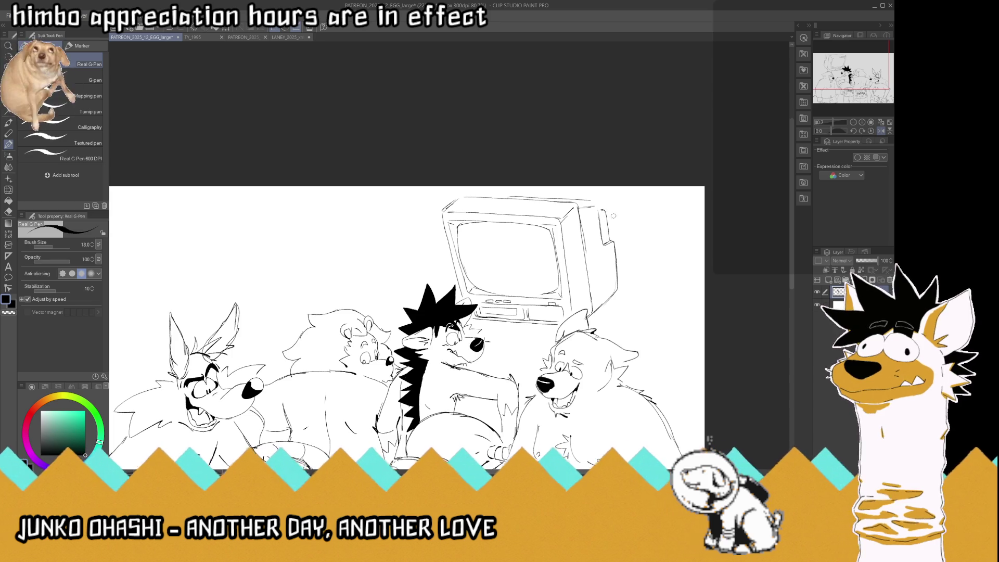
pyautogui.moveTo(594, 201); pyautogui.dragTo(600, 208)
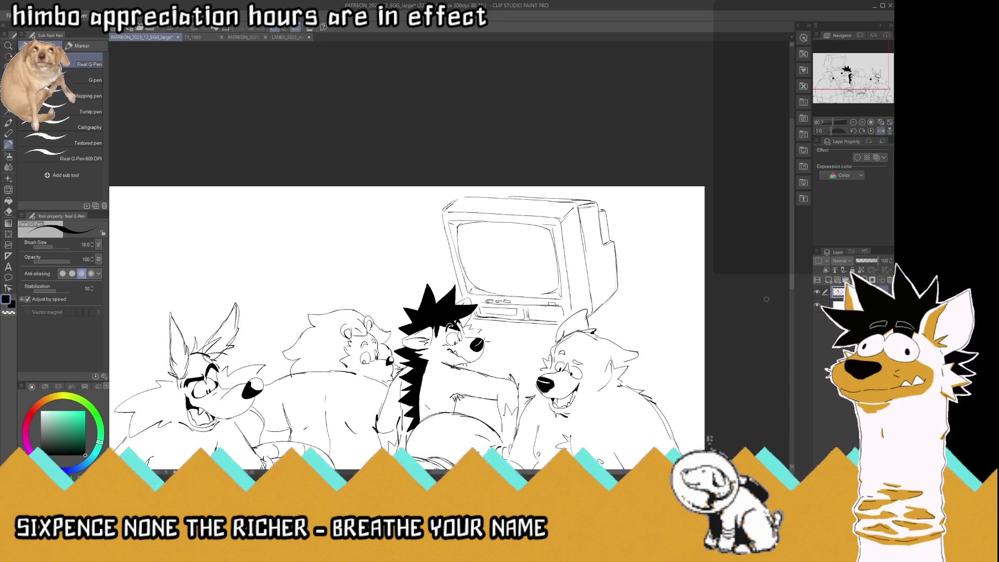
# Unflip the canvas view and zoom to fit the whole drawing.
pyautogui.click(881, 130)
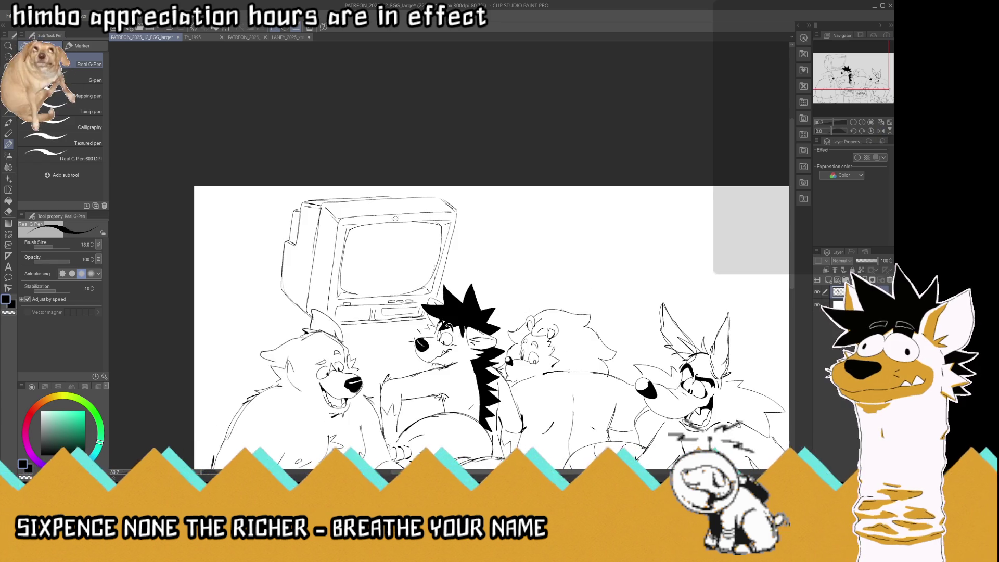
pyautogui.hotkey('ctrl', '-')
pyautogui.scroll(2, 366, 206)
pyautogui.scroll(3, 367, 203)
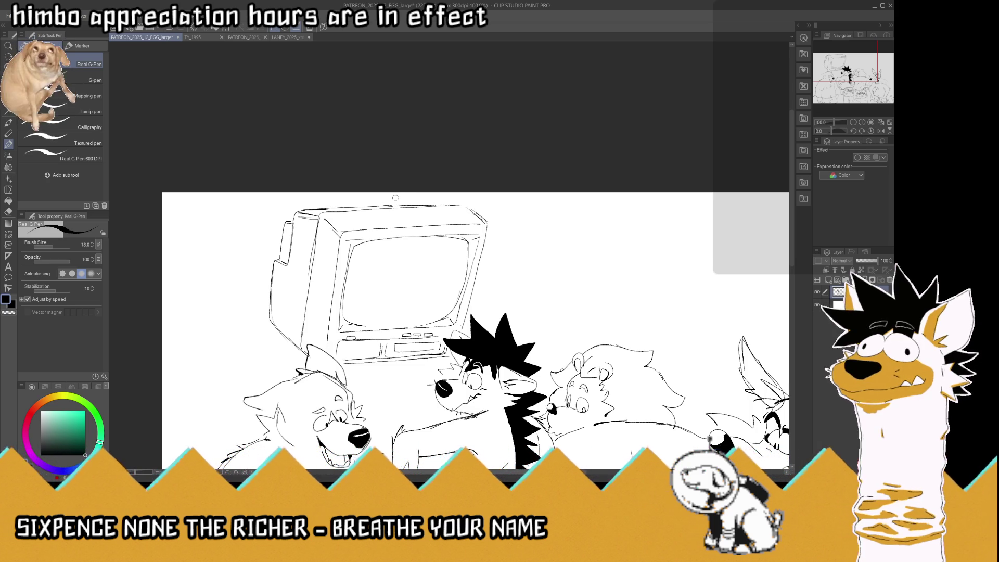
pyautogui.scroll(-2, 397, 199)
pyautogui.scroll(2, 329, 280)
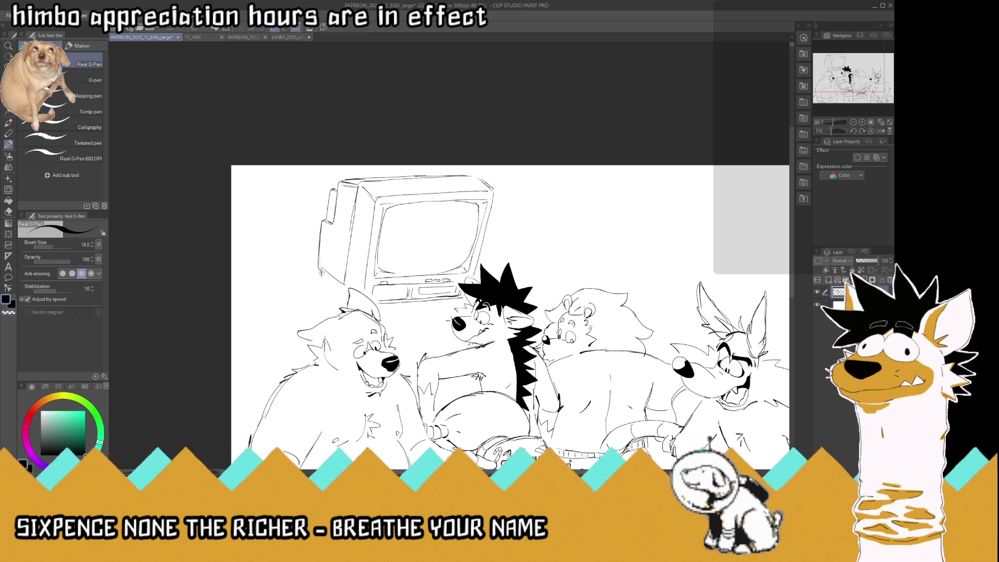
# Draw stand lines from the TV's lower corner toward the bear and the base's lower edge.
pyautogui.moveTo(322, 271); pyautogui.dragTo(339, 284)
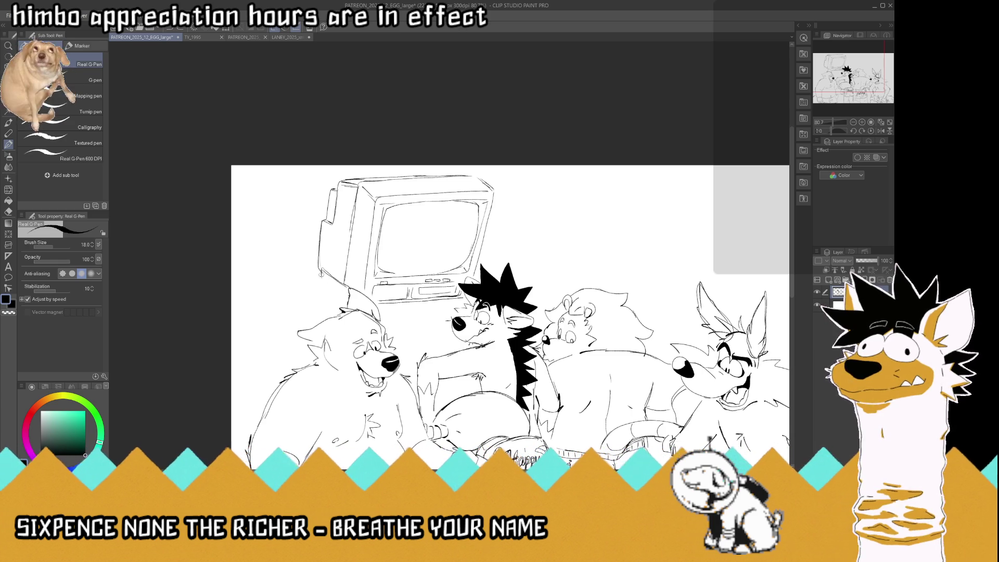
pyautogui.moveTo(321, 274); pyautogui.dragTo(349, 301)
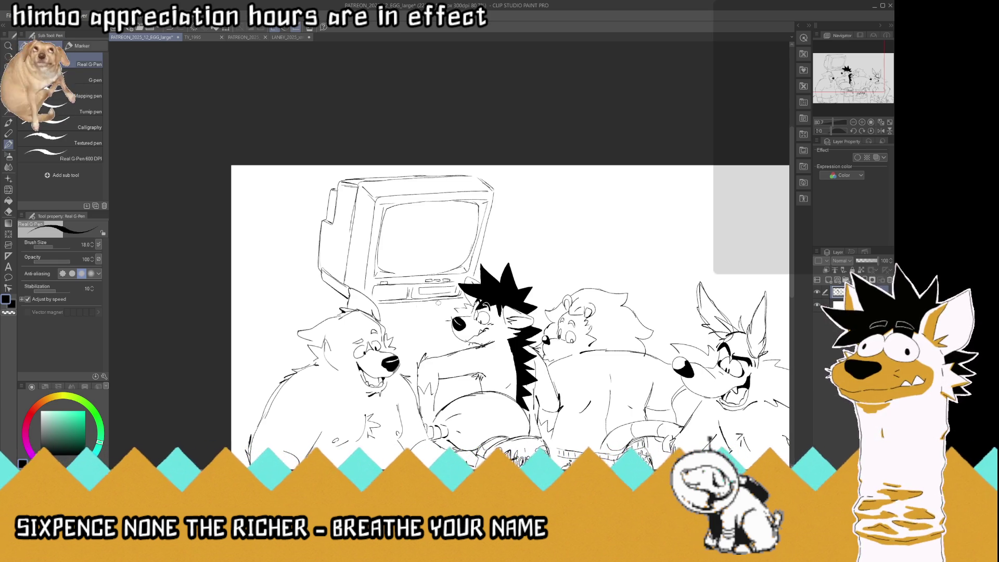
pyautogui.moveTo(379, 306); pyautogui.dragTo(431, 305)
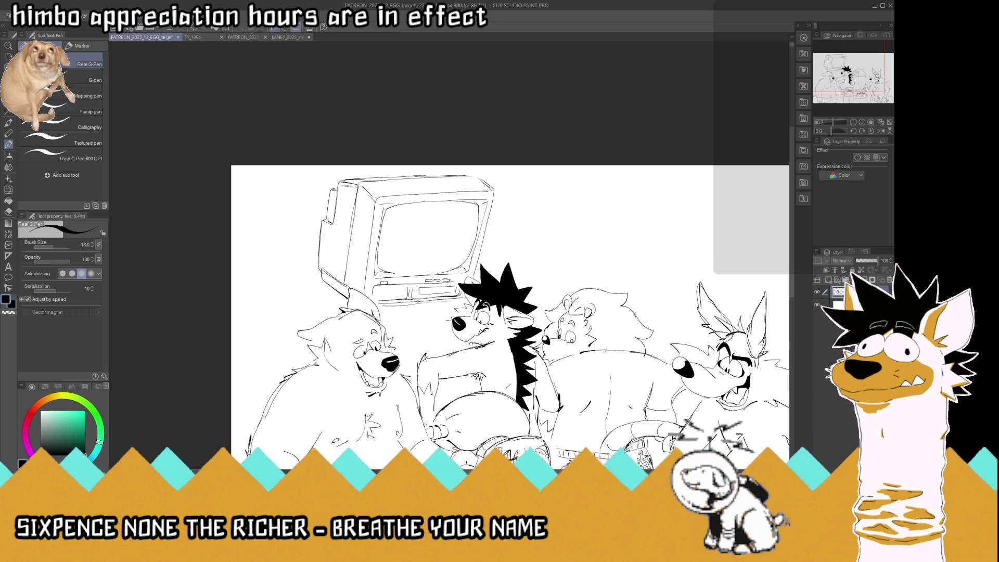
pyautogui.moveTo(381, 308); pyautogui.dragTo(445, 307)
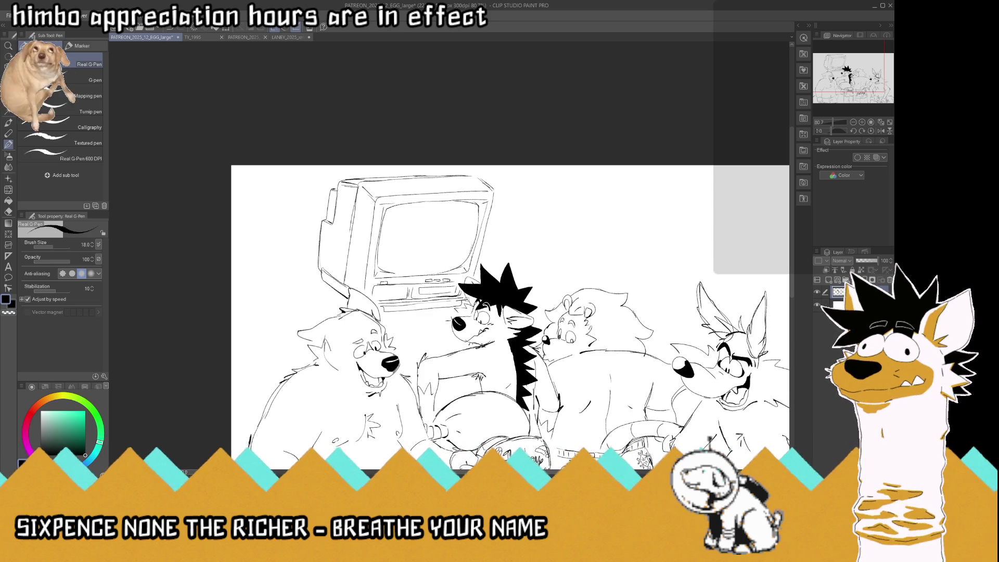
pyautogui.moveTo(470, 300); pyautogui.dragTo(404, 306)
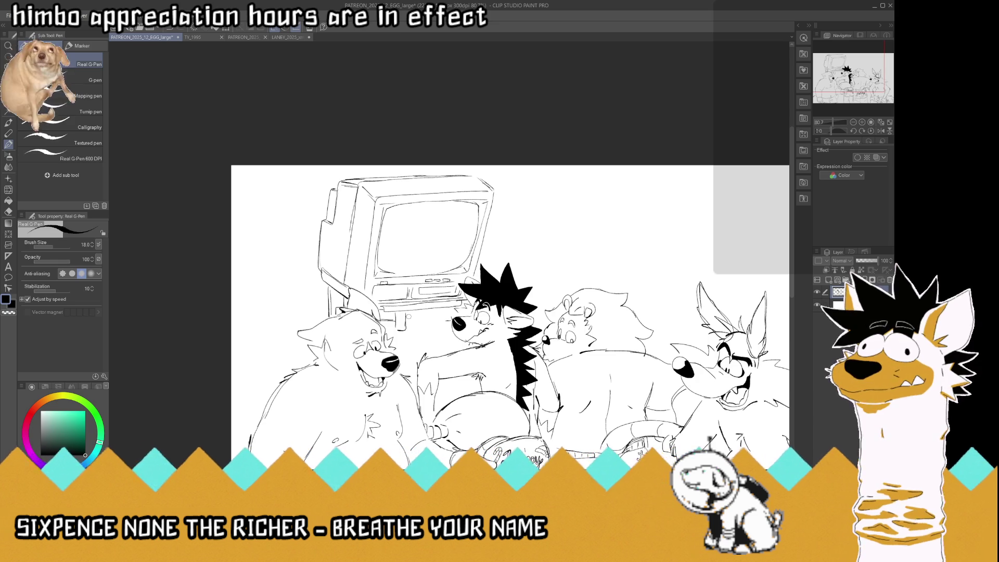
# Mirror the canvas view horizontally with H.
pyautogui.scroll(-4, 375, 266)
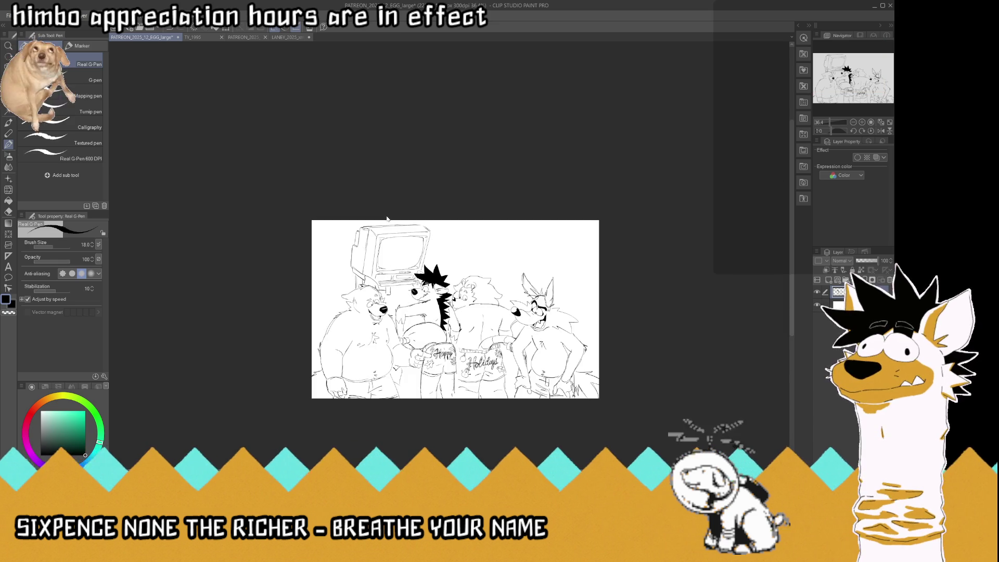
pyautogui.scroll(1, 390, 230)
pyautogui.scroll(2, 390, 230)
pyautogui.scroll(1, 390, 229)
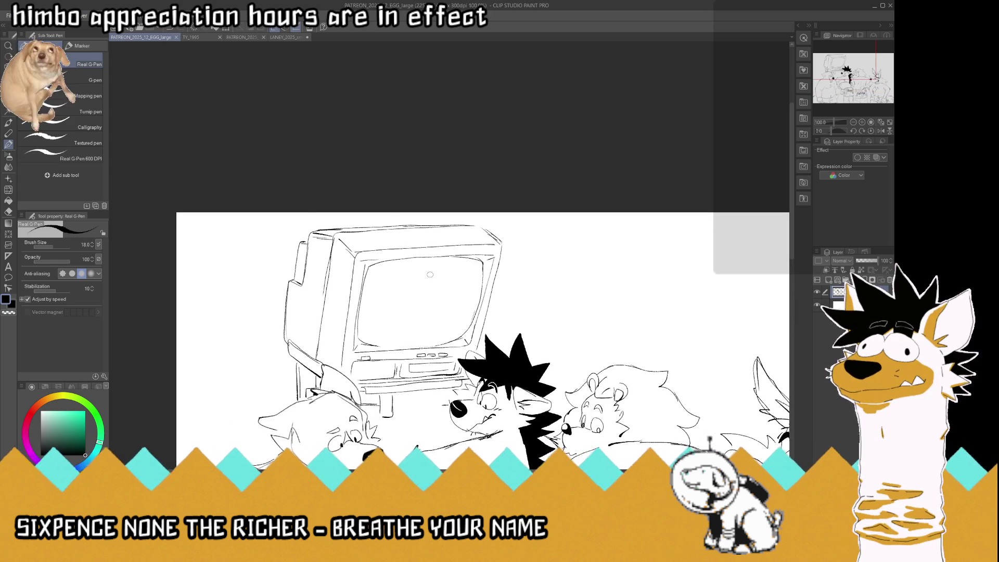
pyautogui.scroll(1, 442, 275)
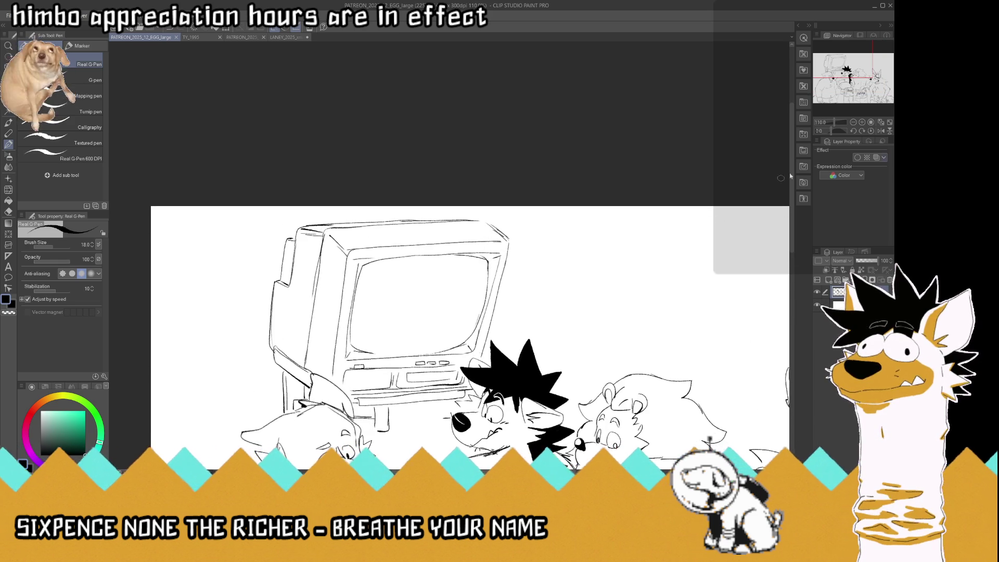
pyautogui.press('h')
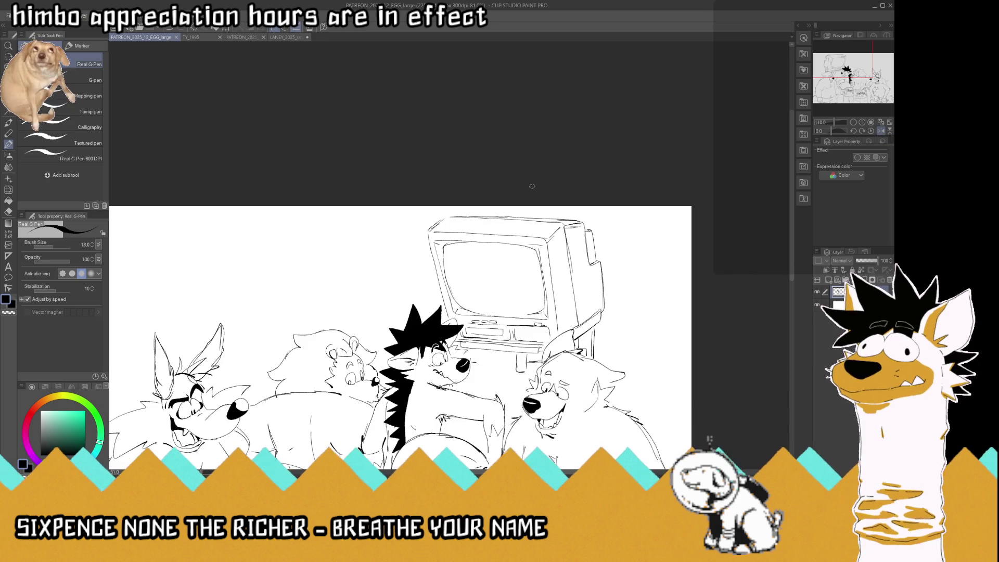
pyautogui.scroll(-1, 638, 234)
pyautogui.scroll(-1, 637, 235)
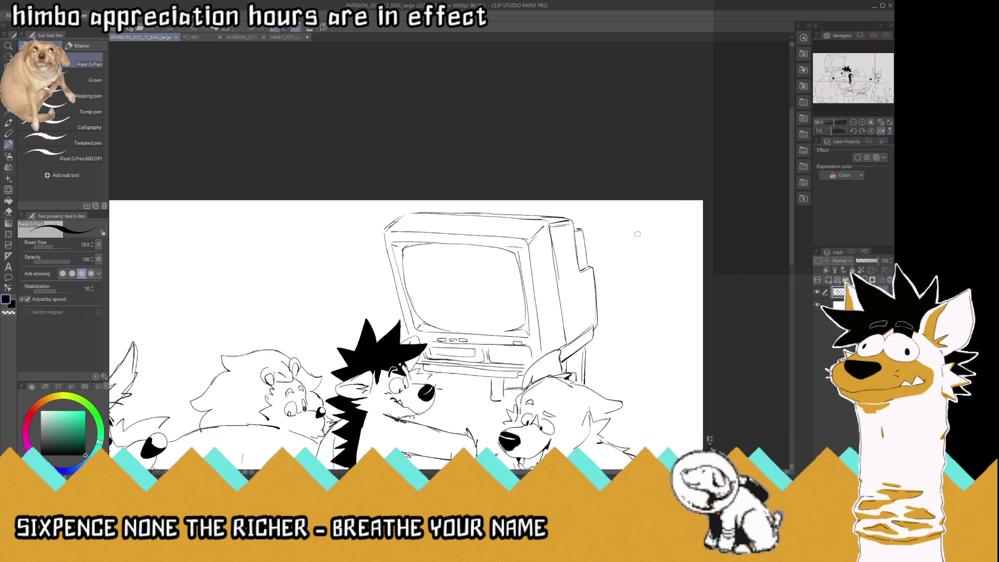
# Ink over the TV's top edge and right side with fresh lines.
pyautogui.moveTo(545, 234); pyautogui.dragTo(551, 229)
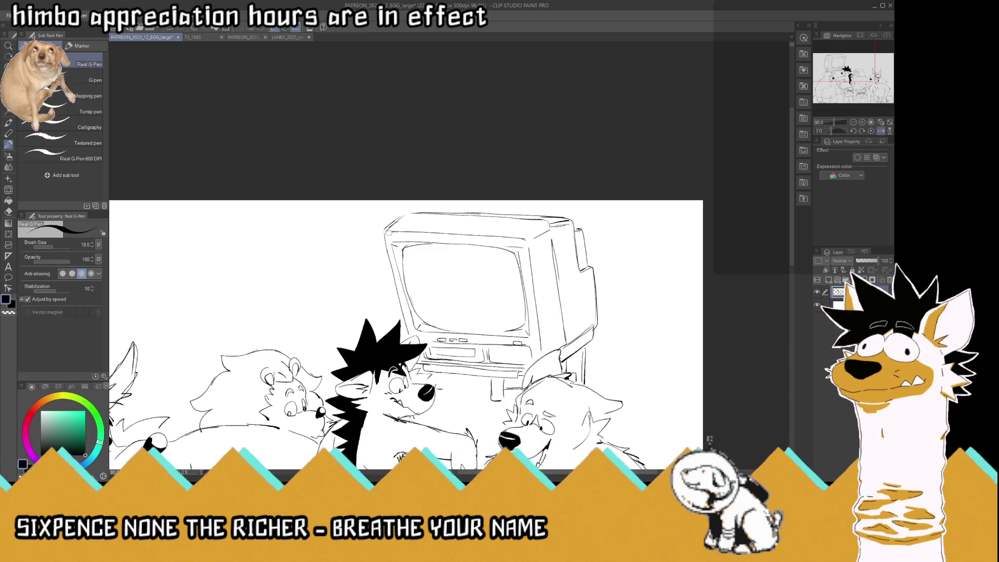
pyautogui.moveTo(388, 233)
pyautogui.mouseDown()
pyautogui.moveTo(402, 219)
pyautogui.moveTo(564, 213)
pyautogui.mouseUp()
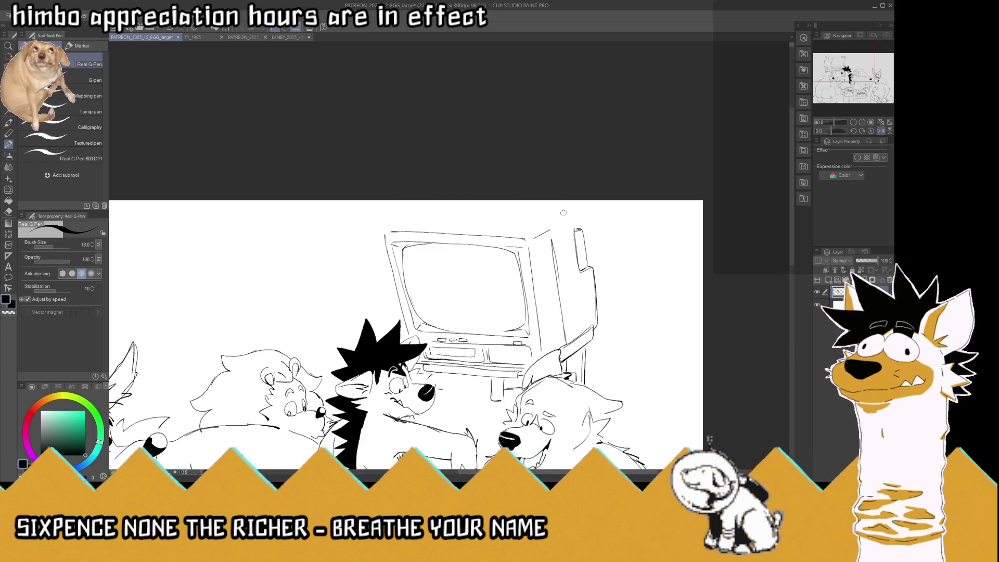
pyautogui.moveTo(562, 320); pyautogui.dragTo(556, 270)
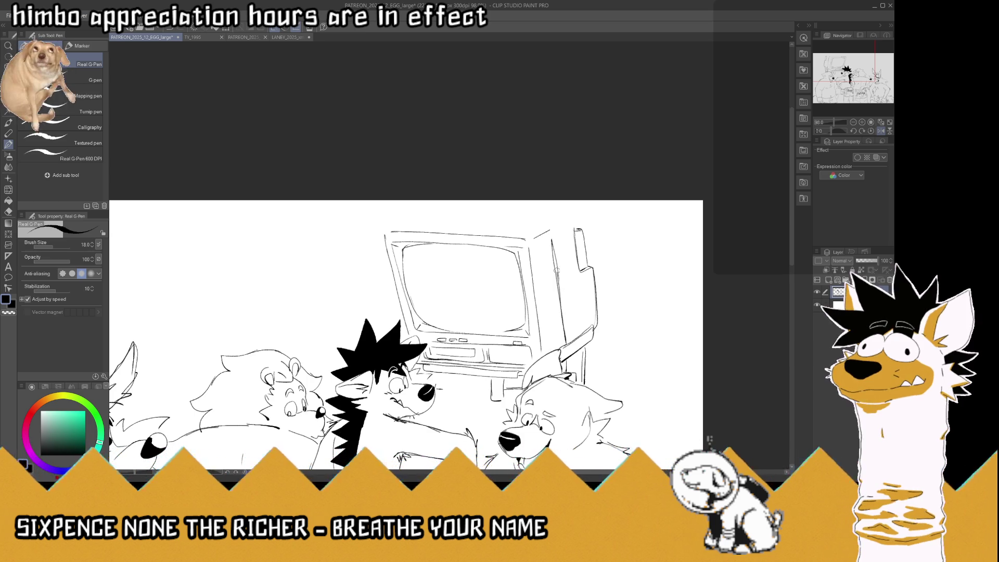
pyautogui.moveTo(460, 227)
pyautogui.mouseDown()
pyautogui.moveTo(421, 223)
pyautogui.moveTo(520, 223)
pyautogui.mouseUp()
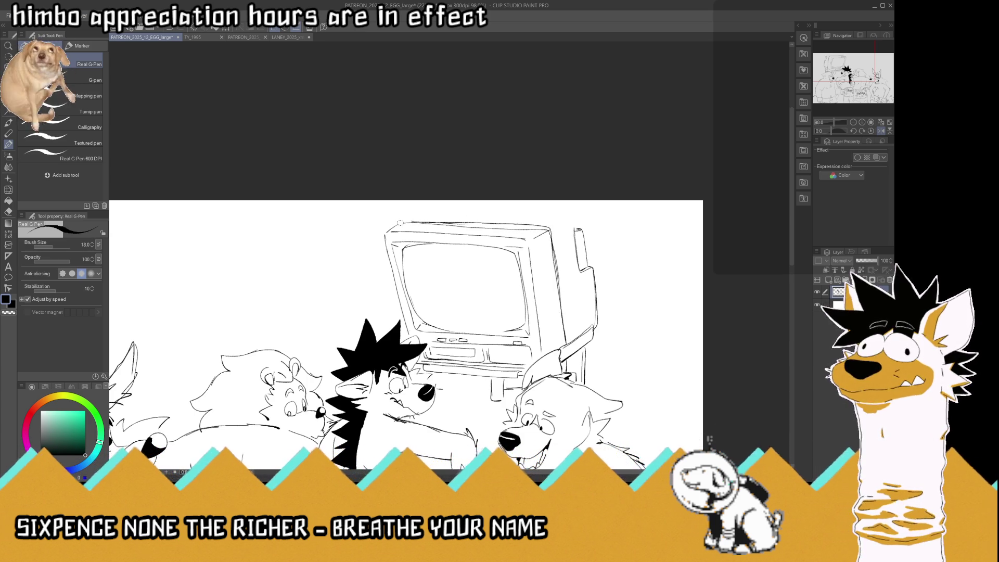
pyautogui.moveTo(515, 223); pyautogui.dragTo(437, 219)
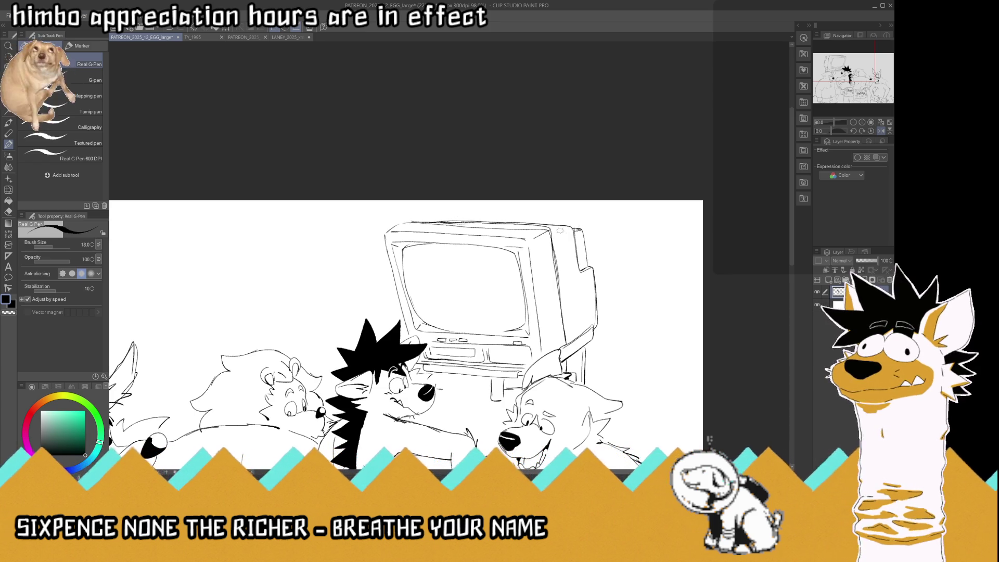
pyautogui.scroll(-3, 494, 215)
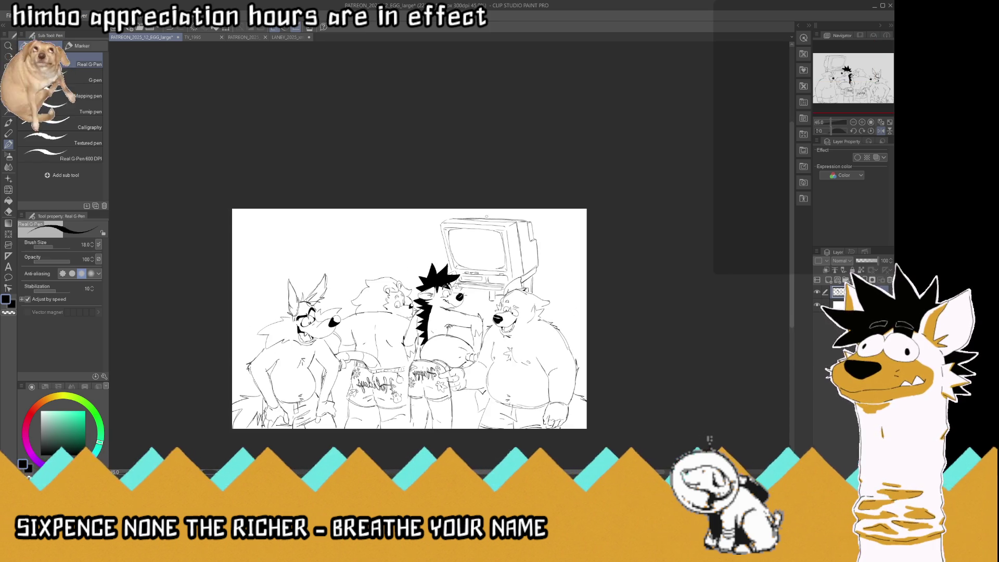
pyautogui.scroll(2, 530, 216)
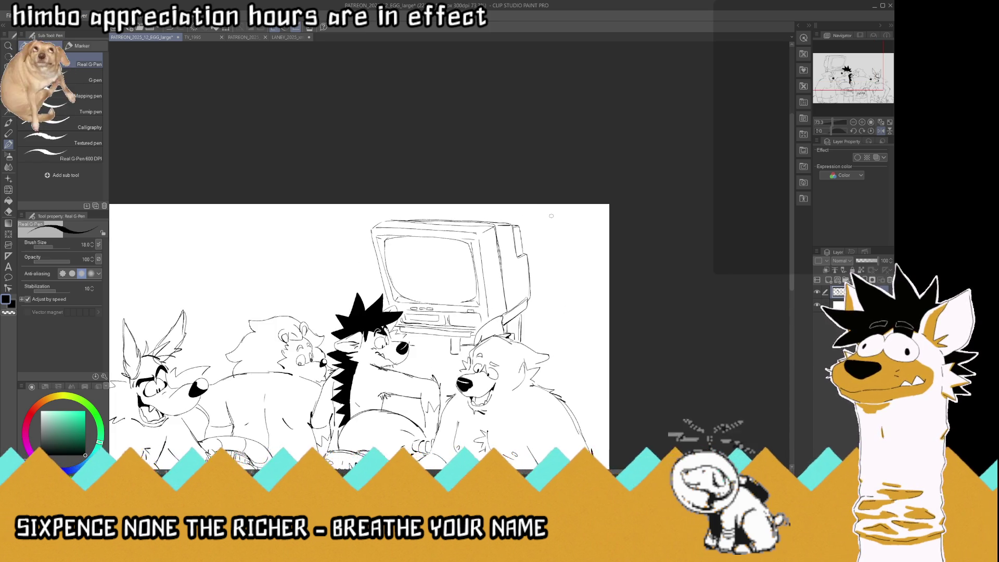
pyautogui.scroll(-1, 551, 215)
pyautogui.scroll(2, 529, 210)
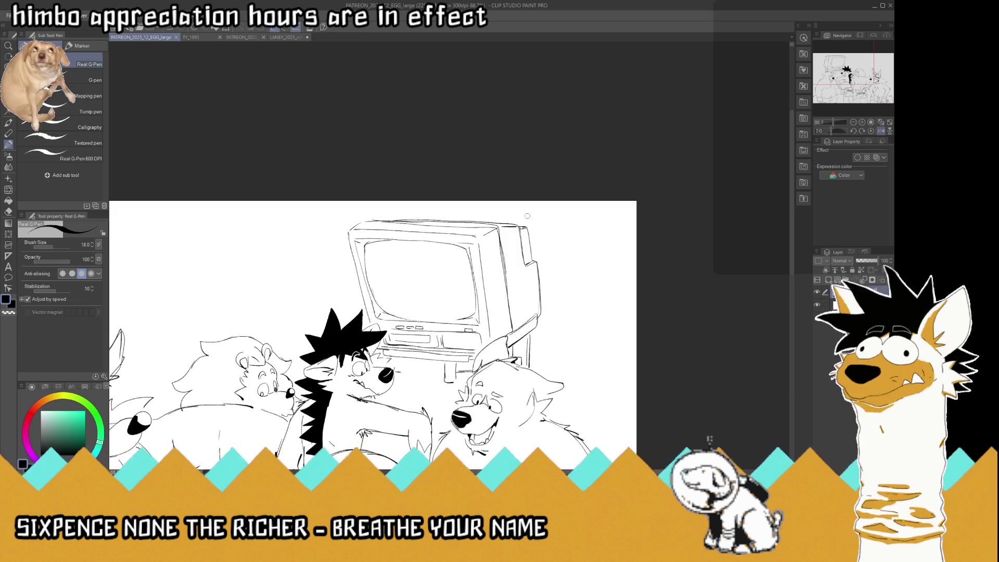
pyautogui.scroll(1, 506, 217)
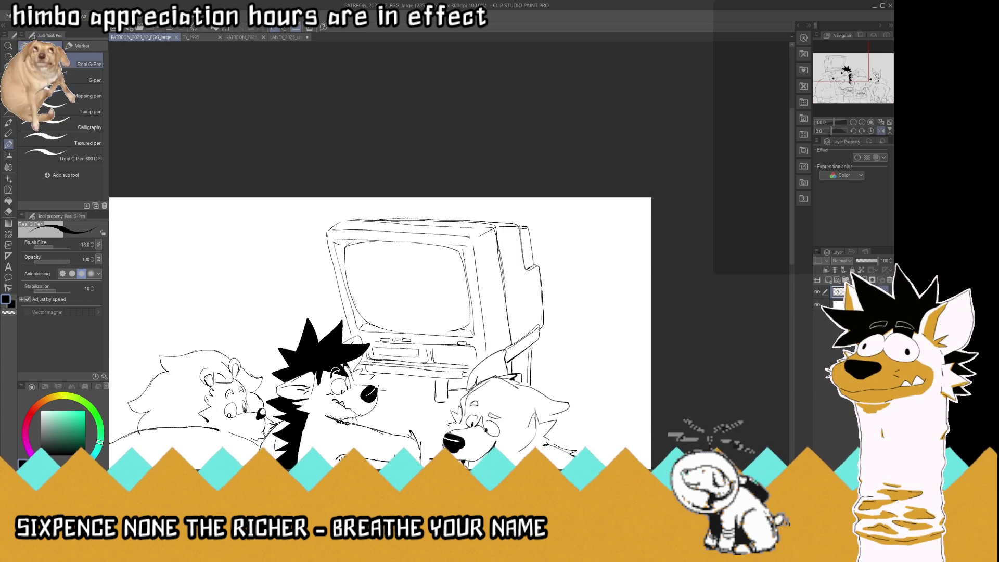
# Lasso the TV's top and try nudging it upward, then undo.
pyautogui.press('m')
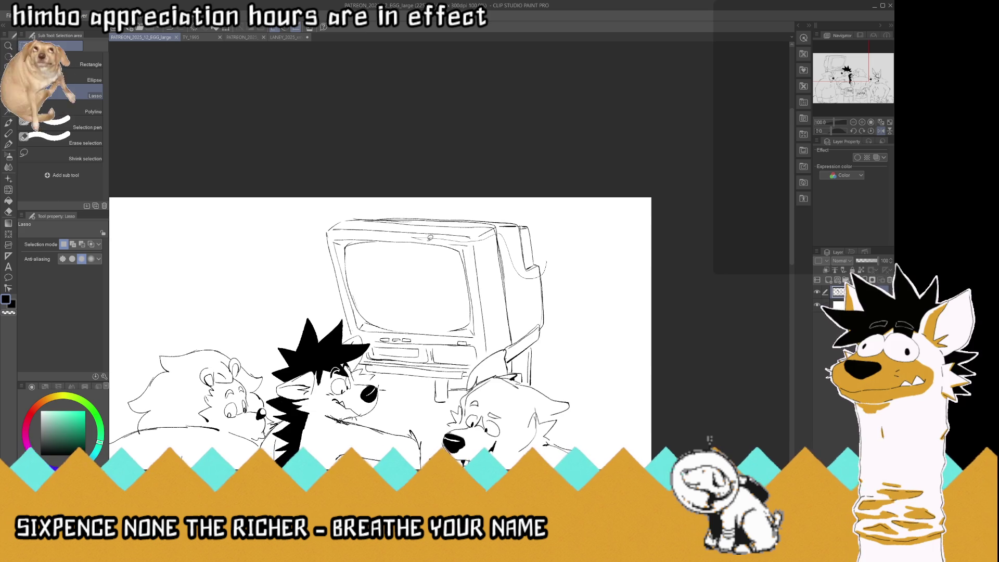
pyautogui.moveTo(475, 291); pyautogui.dragTo(343, 279)
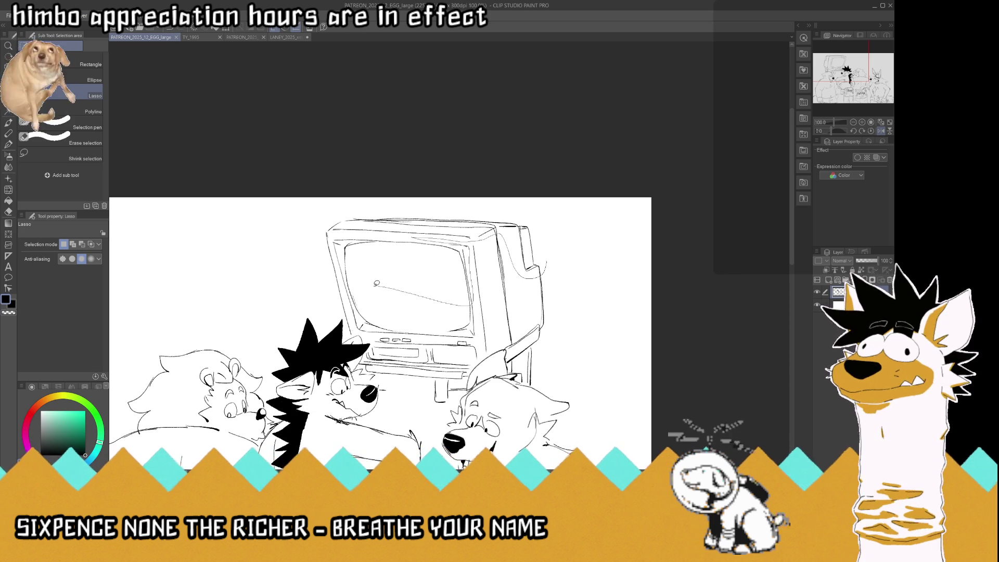
pyautogui.moveTo(329, 227); pyautogui.dragTo(315, 189)
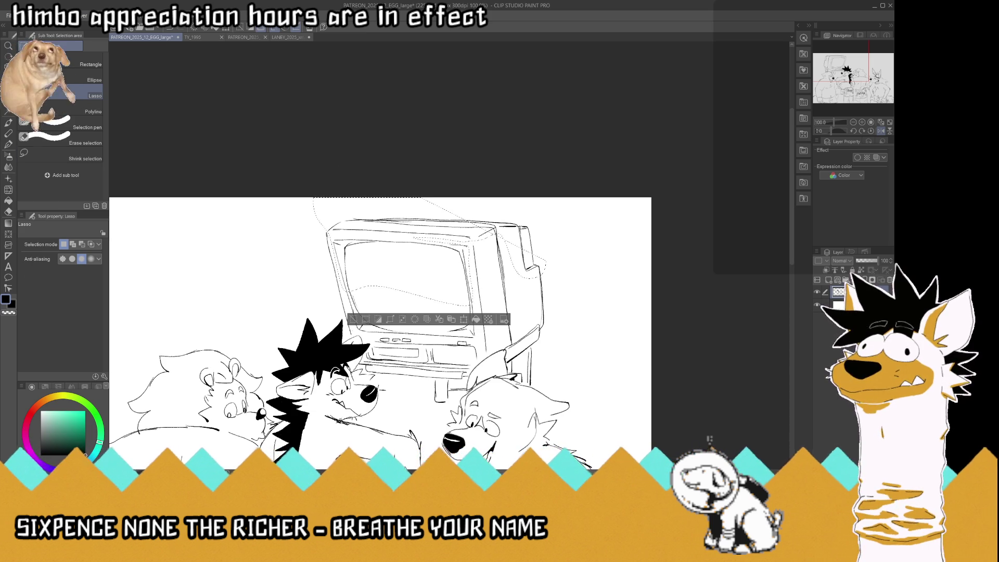
pyautogui.press('k')
pyautogui.moveTo(536, 253); pyautogui.dragTo(536, 249)
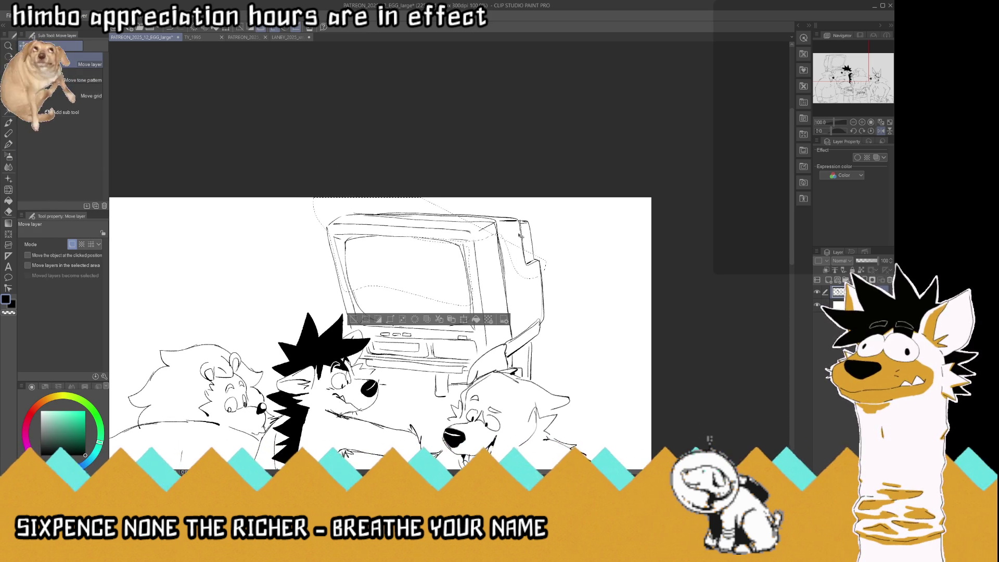
pyautogui.hotkey('ctrl', 'z')
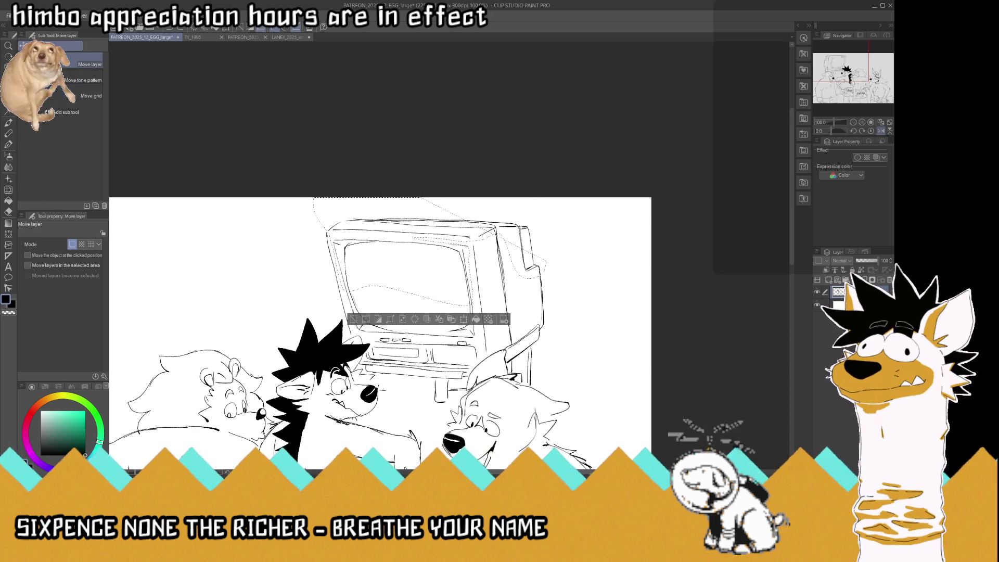
# Reselect the TV's top, shift it up about 12 px and deselect.
pyautogui.press('m')
pyautogui.hotkey('ctrl', 'd')
pyautogui.moveTo(547, 226)
pyautogui.mouseDown()
pyautogui.moveTo(548, 280)
pyautogui.moveTo(533, 188)
pyautogui.mouseUp()
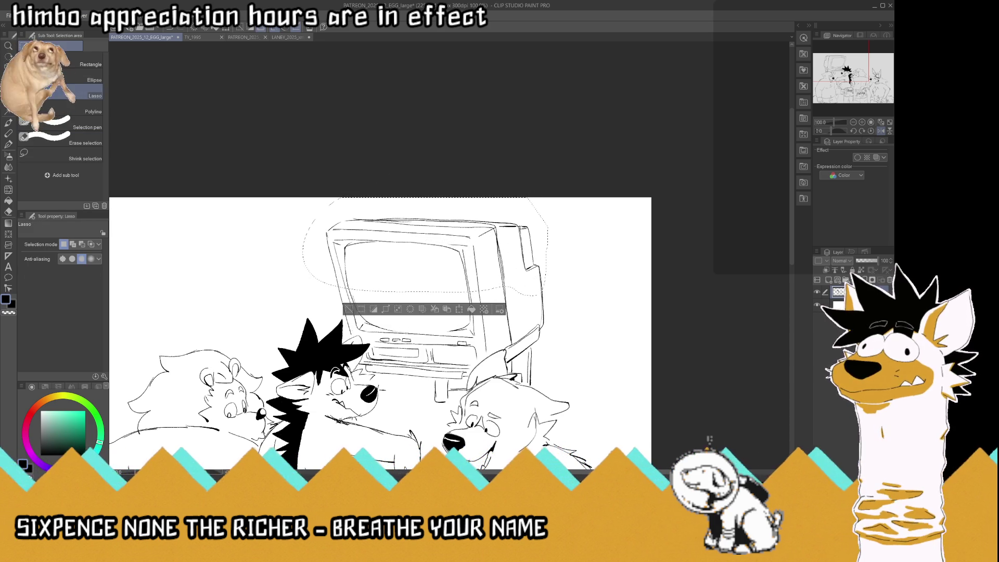
pyautogui.press('k')
pyautogui.moveTo(533, 250); pyautogui.dragTo(534, 242)
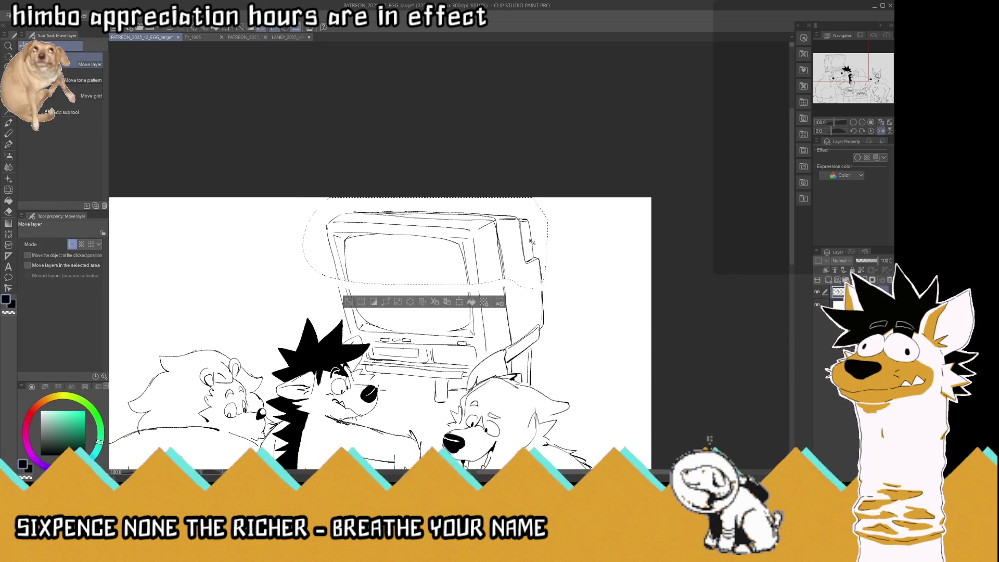
pyautogui.press('m')
pyautogui.hotkey('ctrl', 'd')
# Save, fit the whole picture in view, and erase stray sketch lines inside the screen.
pyautogui.hotkey('ctrl', 's')
pyautogui.hotkey('ctrl', '0')
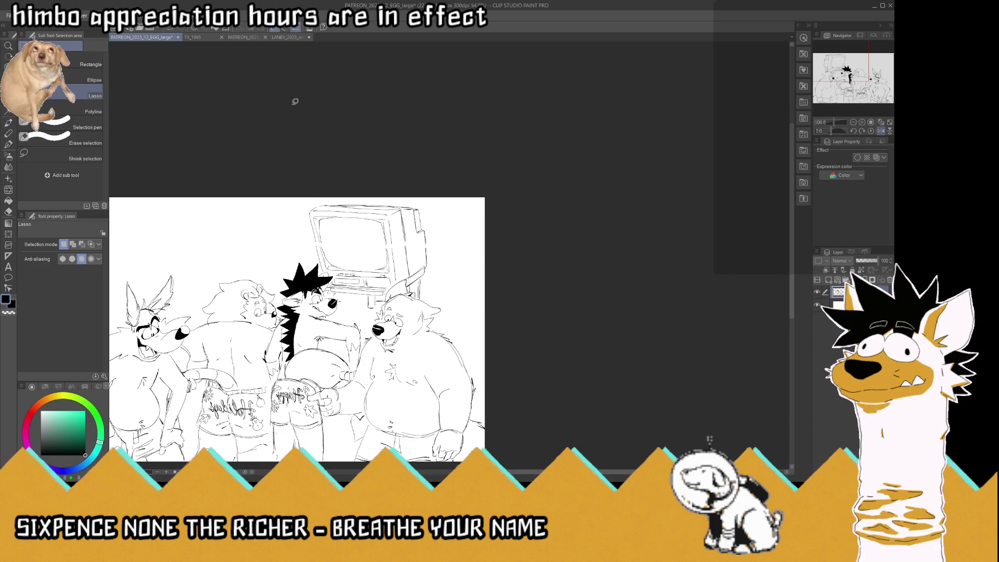
pyautogui.scroll(3, 390, 167)
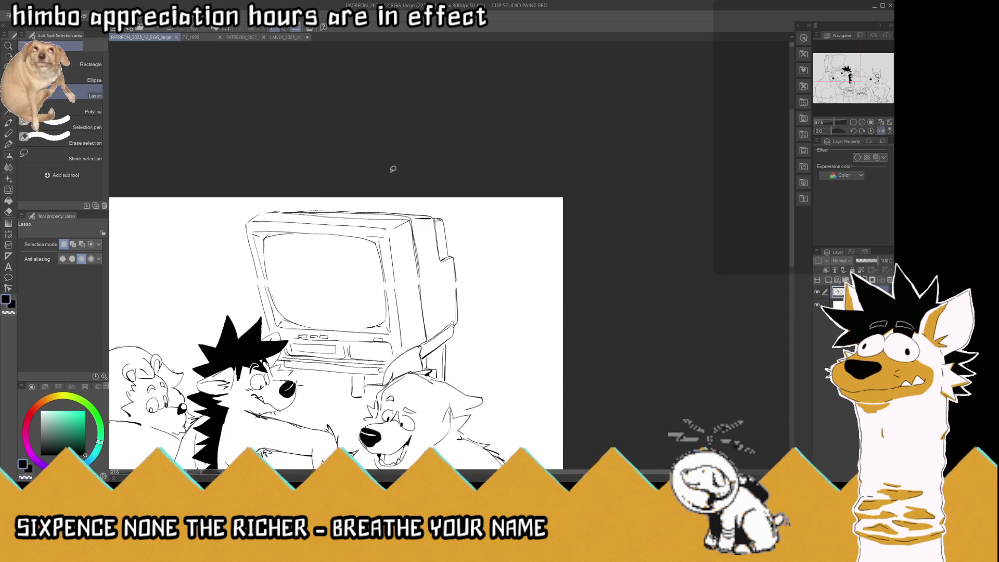
pyautogui.moveTo(380, 261); pyautogui.dragTo(359, 315)
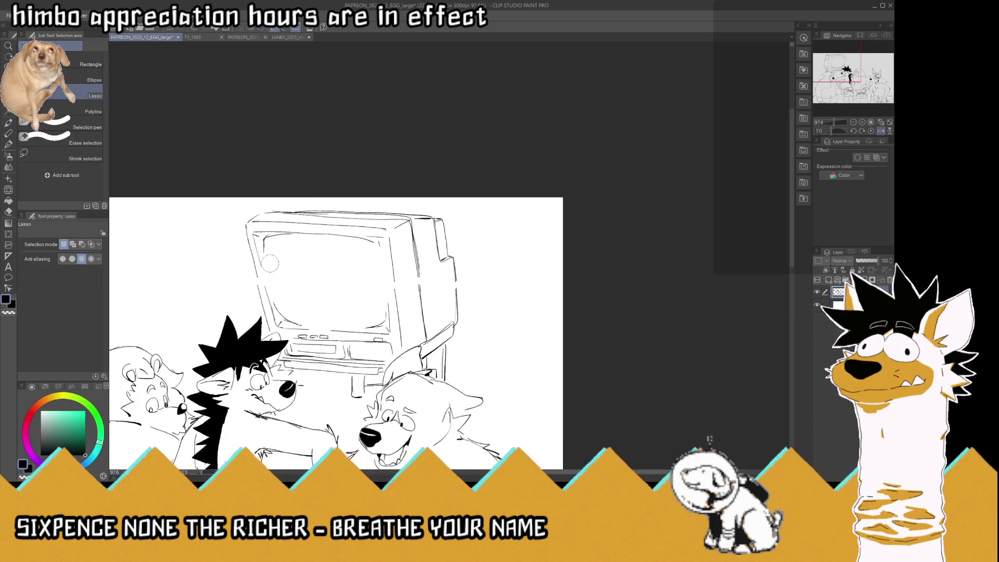
pyautogui.moveTo(270, 264); pyautogui.dragTo(285, 244)
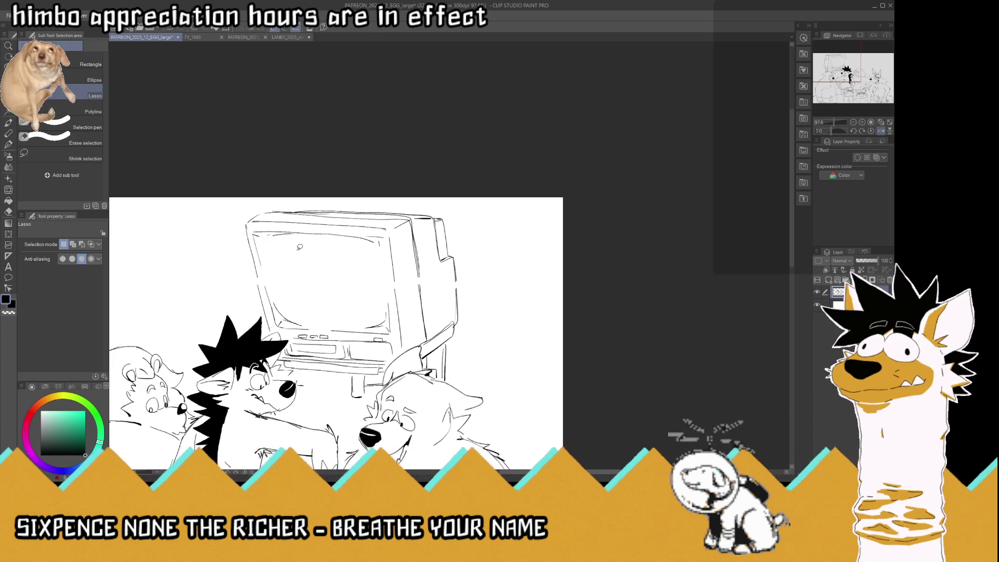
# Ink the TV's left edge, casing's right edge, and the screen's inner right, bottom and top edges.
pyautogui.press('p')
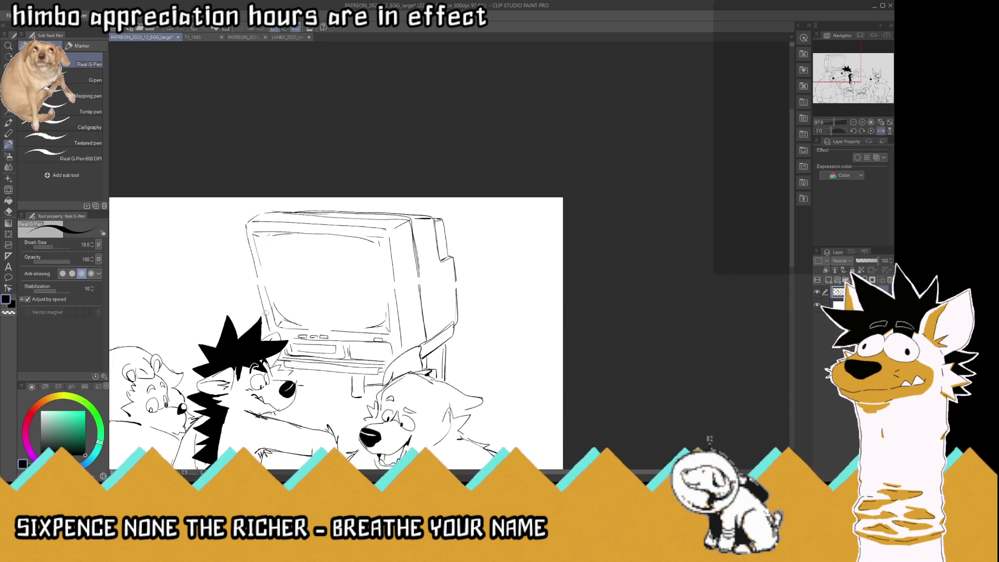
pyautogui.moveTo(269, 316); pyautogui.dragTo(241, 227)
pyautogui.moveTo(271, 296); pyautogui.dragTo(244, 221)
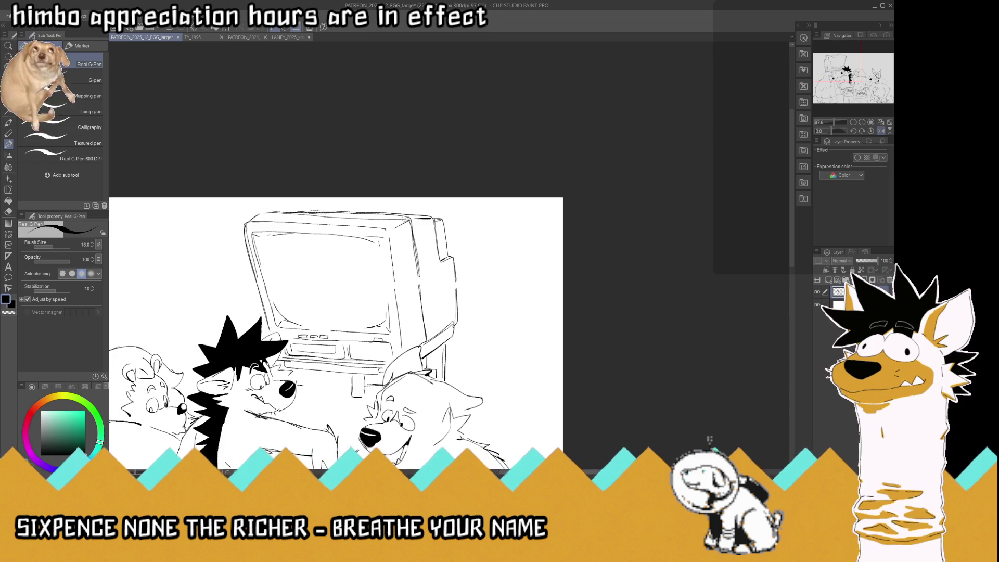
pyautogui.moveTo(383, 228); pyautogui.dragTo(394, 306)
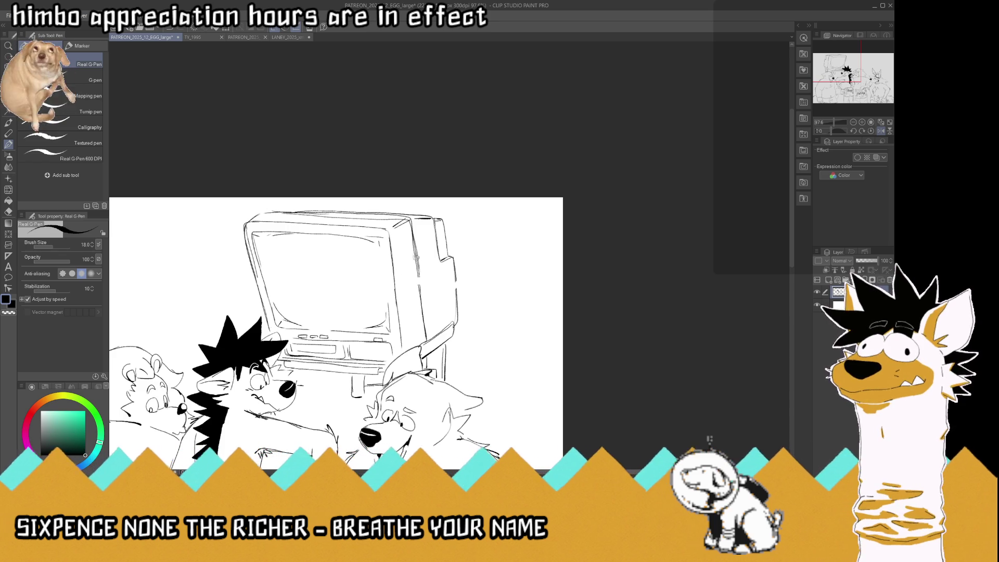
pyautogui.moveTo(454, 265); pyautogui.dragTo(459, 313)
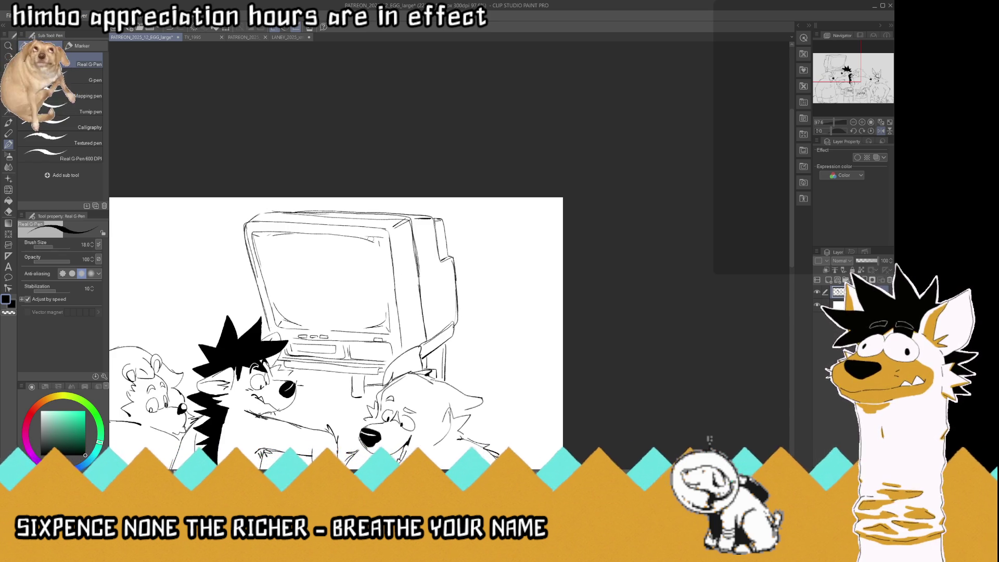
pyautogui.moveTo(379, 240); pyautogui.dragTo(383, 278)
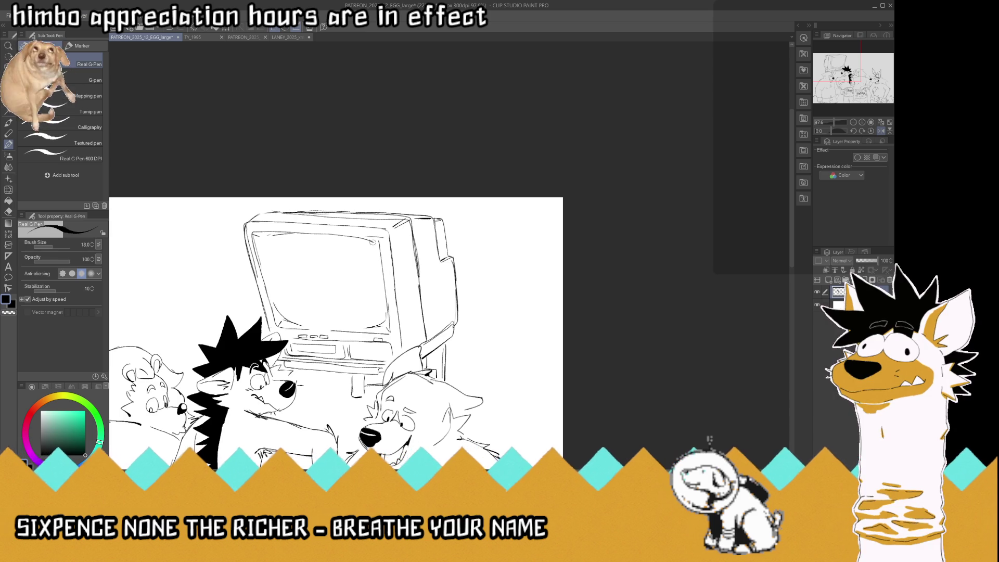
pyautogui.moveTo(384, 323); pyautogui.dragTo(316, 327)
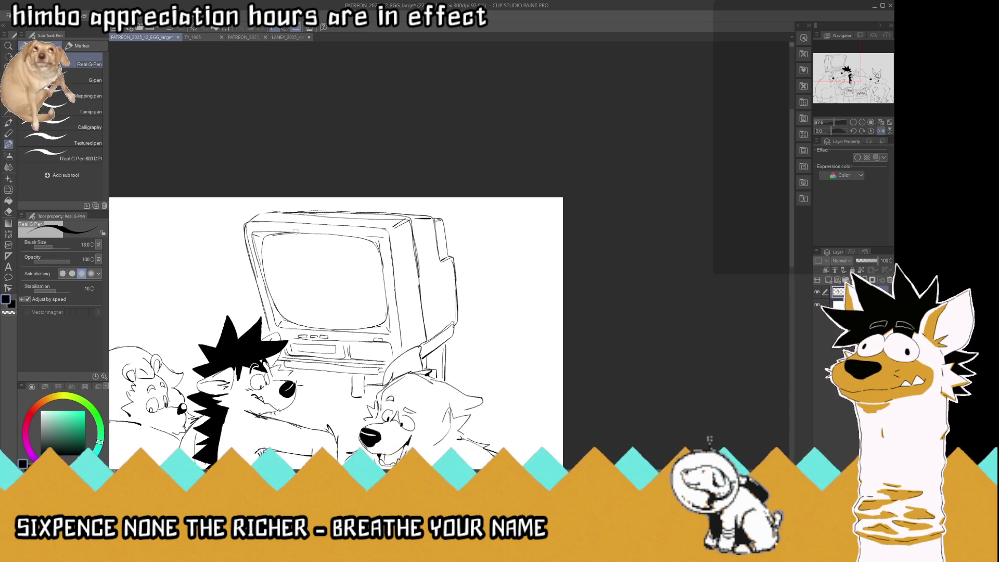
pyautogui.moveTo(370, 236); pyautogui.dragTo(294, 233)
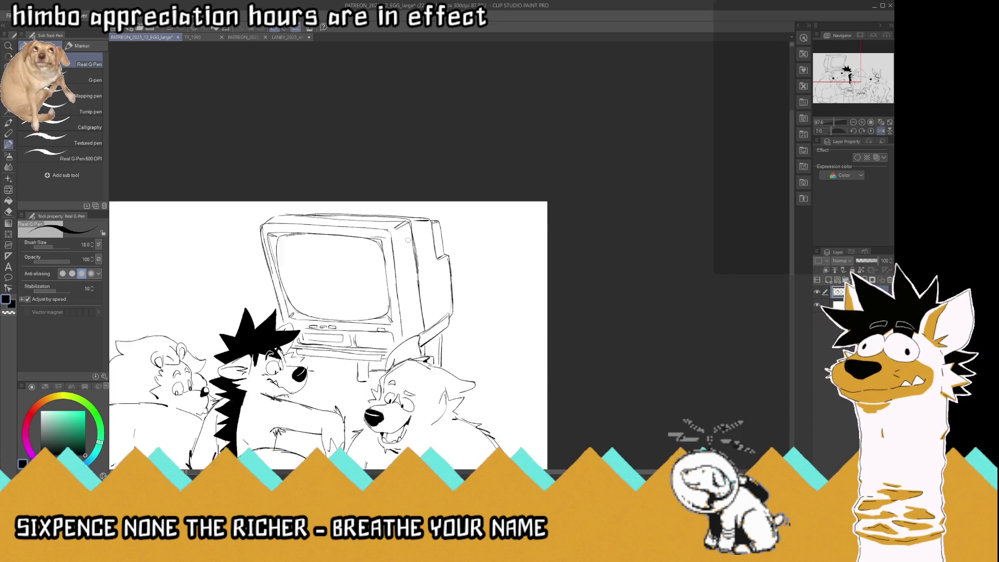
# Undo the TV's left edge strokes and redraw its left outer edge.
pyautogui.scroll(-5, 412, 317)
pyautogui.scroll(1, 413, 316)
pyautogui.scroll(3, 421, 232)
pyautogui.scroll(1, 421, 233)
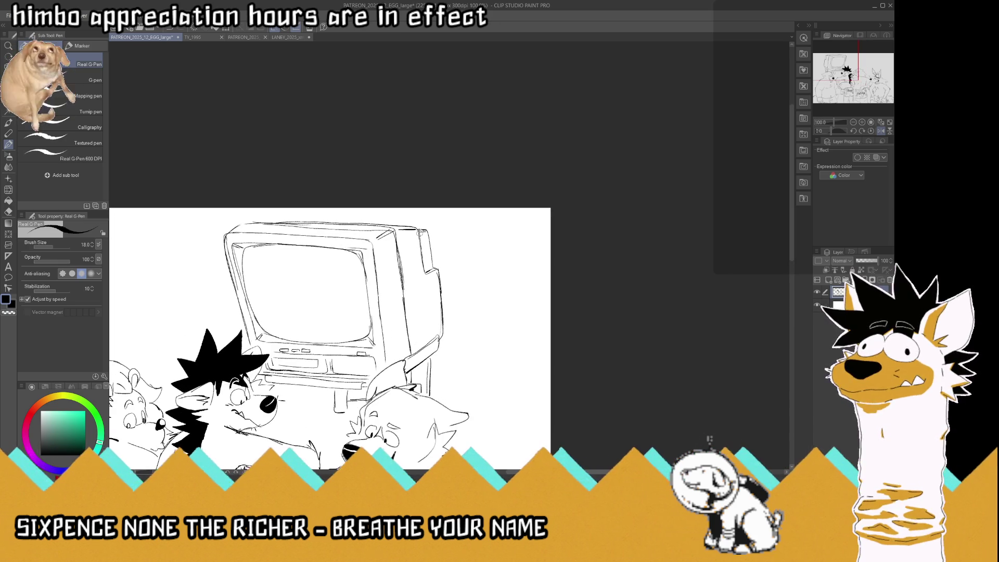
pyautogui.hotkey('ctrl', 'z')
pyautogui.hotkey('ctrl', 'z')
pyautogui.hotkey('ctrl', 'z')
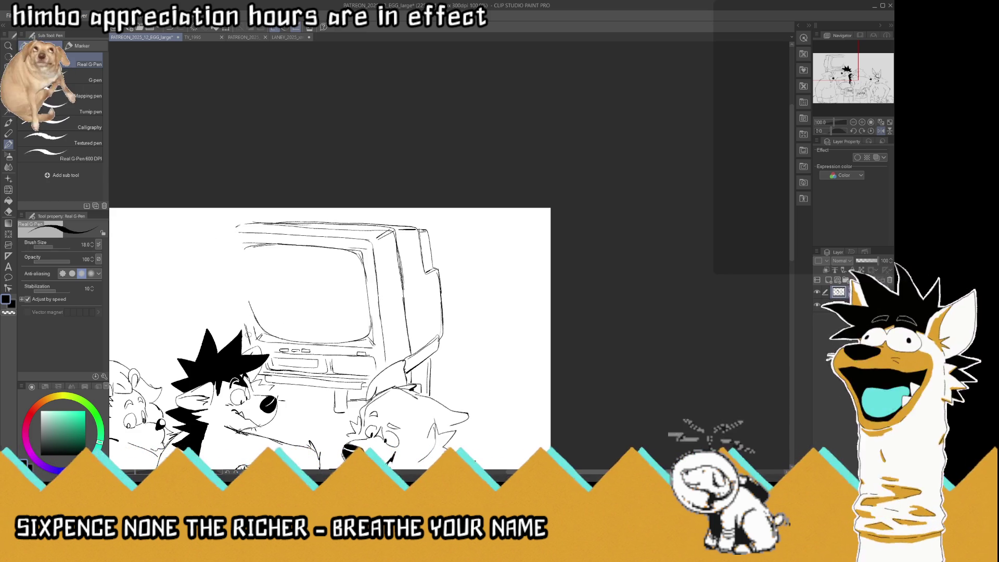
pyautogui.moveTo(249, 320); pyautogui.dragTo(235, 275)
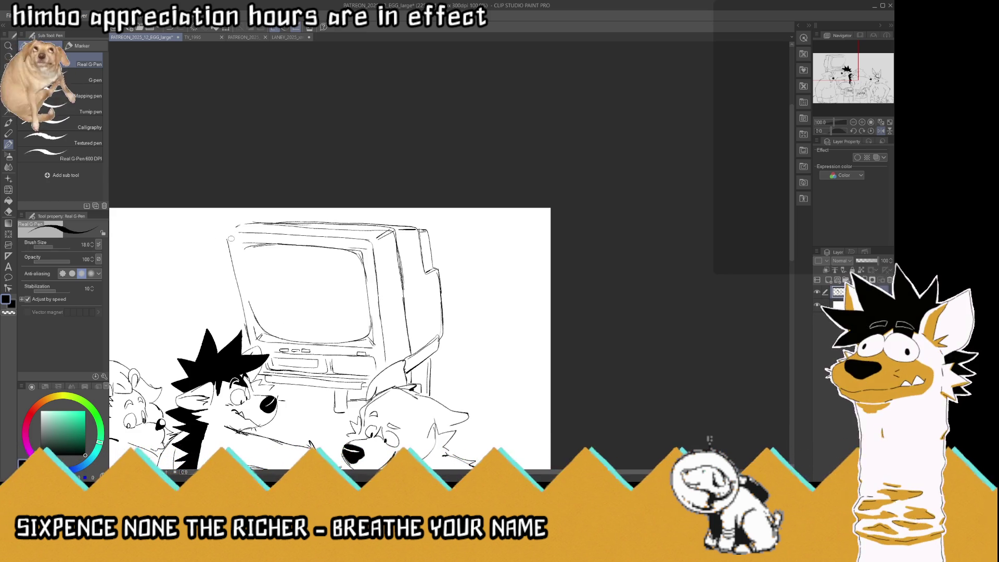
pyautogui.scroll(-2, 234, 239)
pyautogui.scroll(2, 255, 241)
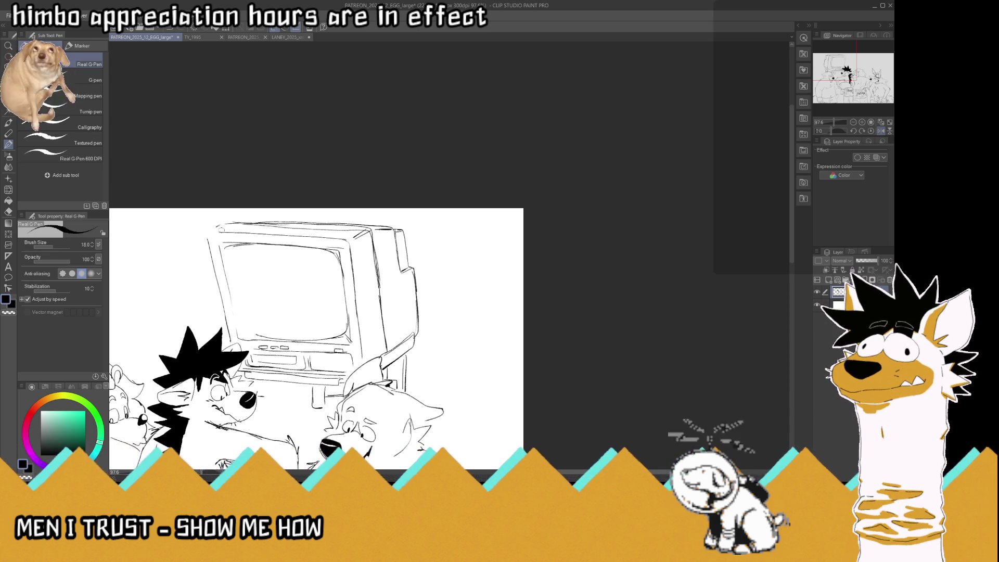
# Darken the screen's top-left and bottom-left corners and its inner left edge.
pyautogui.moveTo(229, 230); pyautogui.dragTo(210, 233)
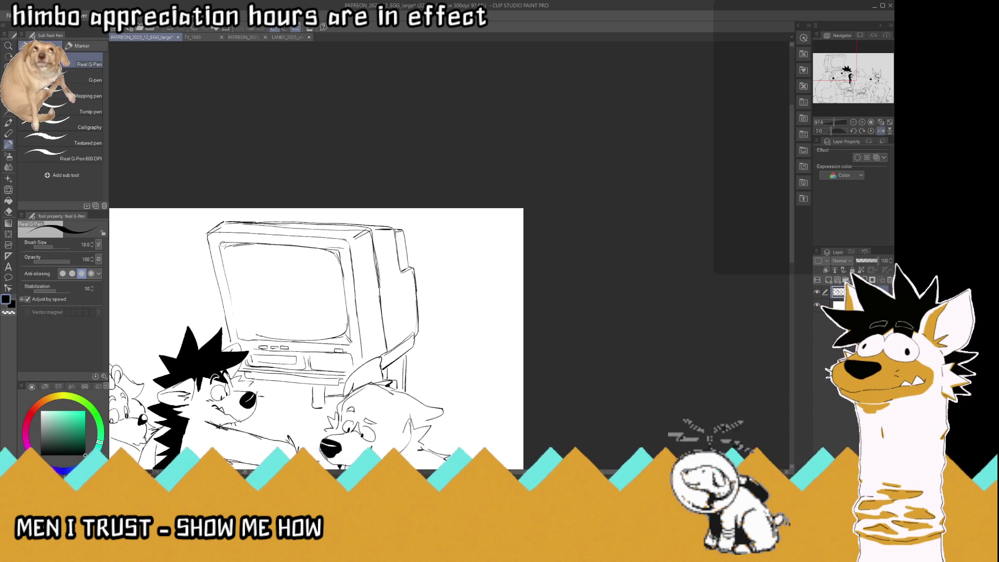
pyautogui.moveTo(245, 330); pyautogui.dragTo(239, 341)
pyautogui.moveTo(218, 242)
pyautogui.mouseDown()
pyautogui.moveTo(232, 251)
pyautogui.moveTo(261, 243)
pyautogui.moveTo(232, 257)
pyautogui.moveTo(238, 315)
pyautogui.mouseUp()
pyautogui.moveTo(305, 337)
pyautogui.mouseDown()
pyautogui.moveTo(284, 342)
pyautogui.moveTo(247, 329)
pyautogui.moveTo(231, 296)
pyautogui.mouseUp()
pyautogui.moveTo(218, 248); pyautogui.dragTo(235, 310)
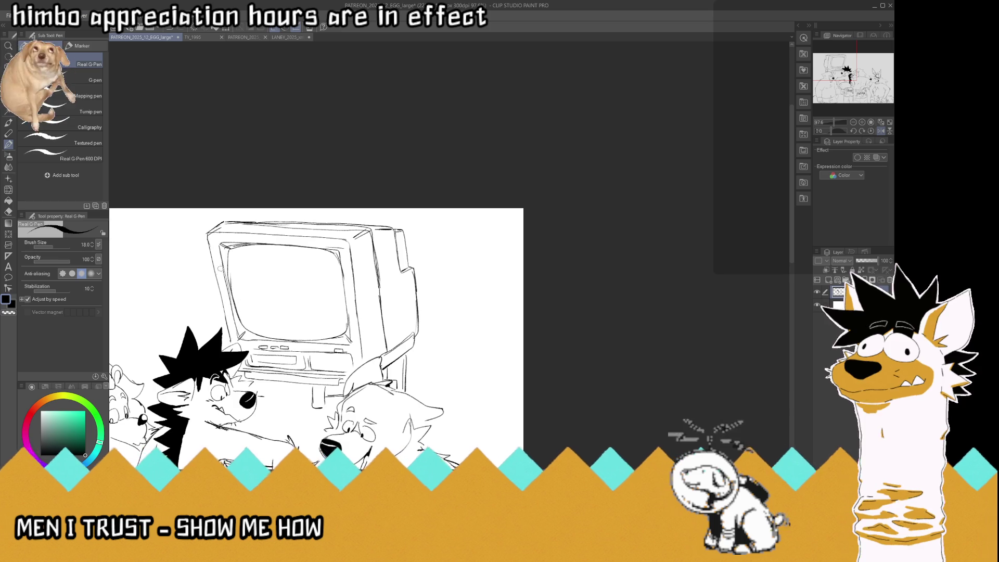
pyautogui.moveTo(219, 257); pyautogui.dragTo(232, 300)
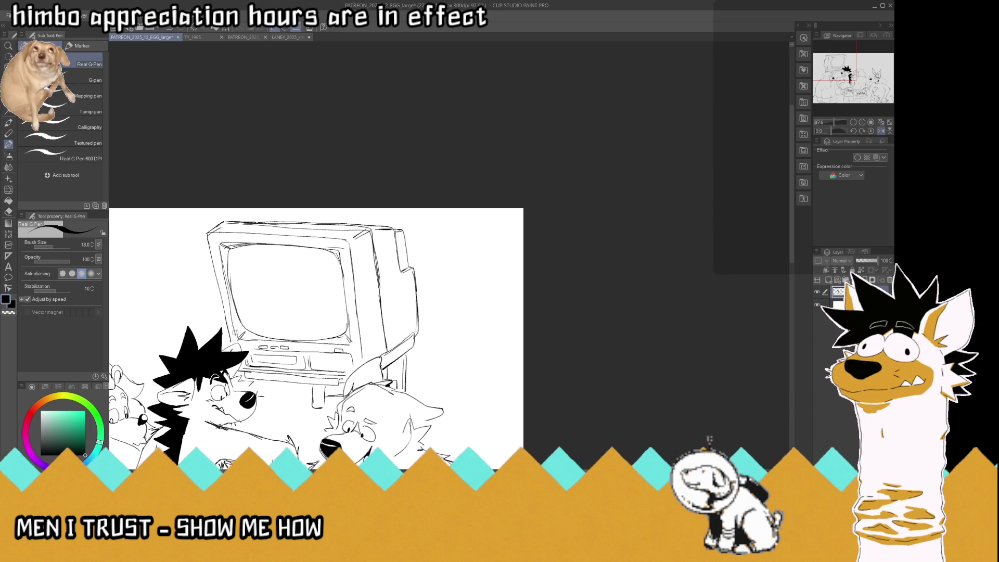
pyautogui.moveTo(221, 257); pyautogui.dragTo(239, 340)
# Save the drawing and undo the stray stroke near the TV's right side.
pyautogui.hotkey('ctrl', 's')
pyautogui.scroll(-1, 276, 267)
pyautogui.scroll(-2, 276, 268)
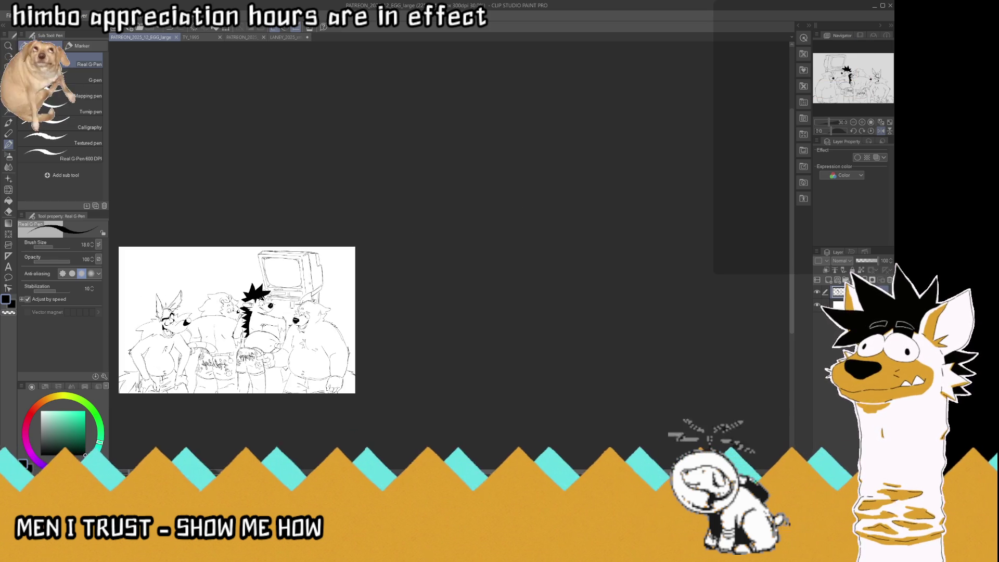
pyautogui.scroll(1, 293, 286)
pyautogui.scroll(1, 270, 234)
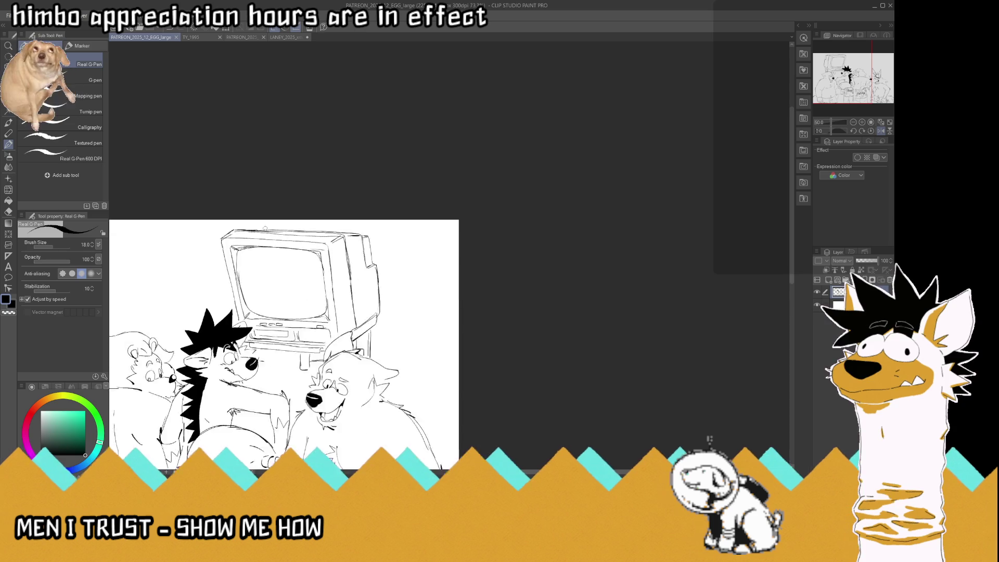
pyautogui.scroll(1, 271, 234)
pyautogui.scroll(1, 397, 240)
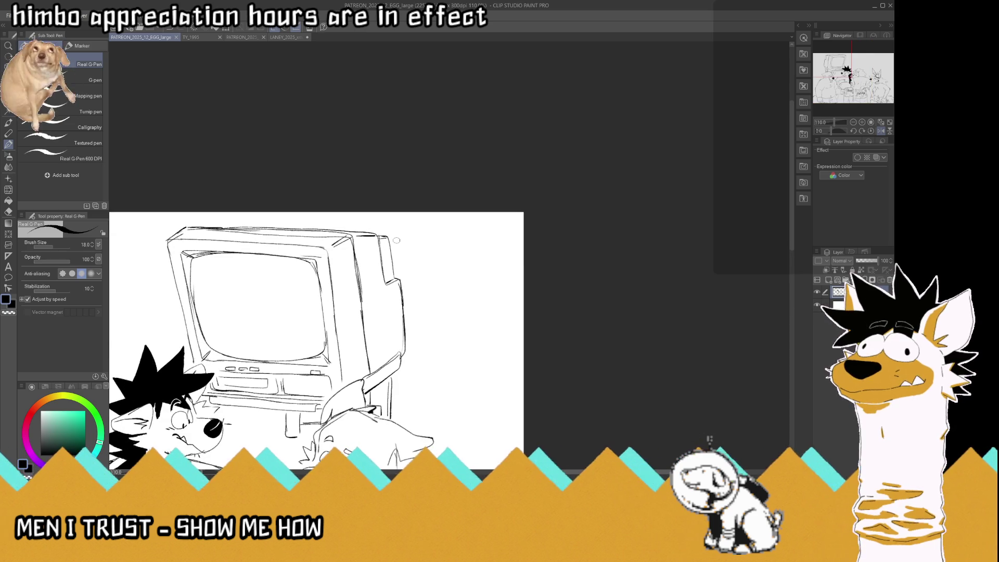
pyautogui.hotkey('ctrl', 'z')
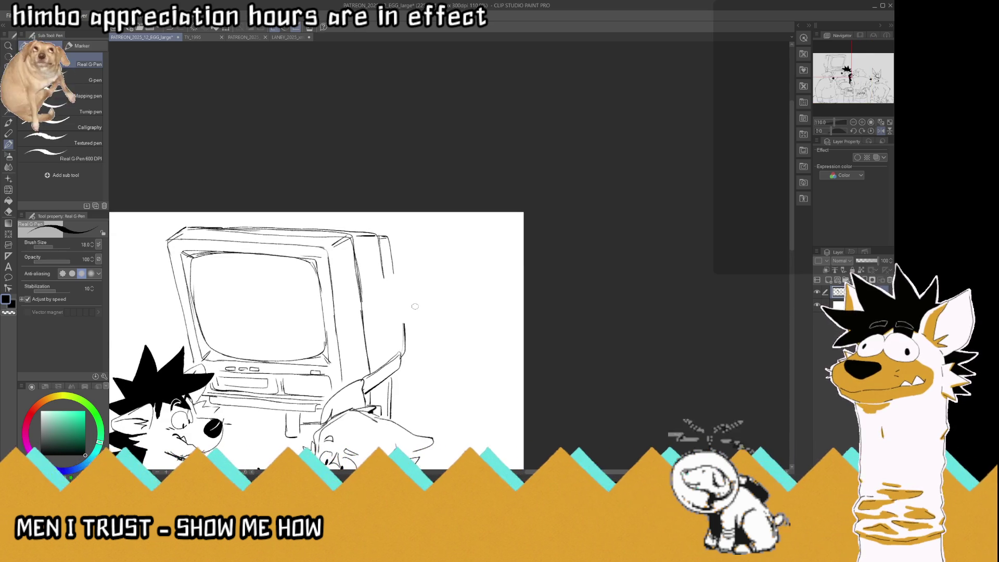
# Extend the TV's right edge downward, connect it to the hook, and add a short side line.
pyautogui.moveTo(383, 264); pyautogui.dragTo(405, 338)
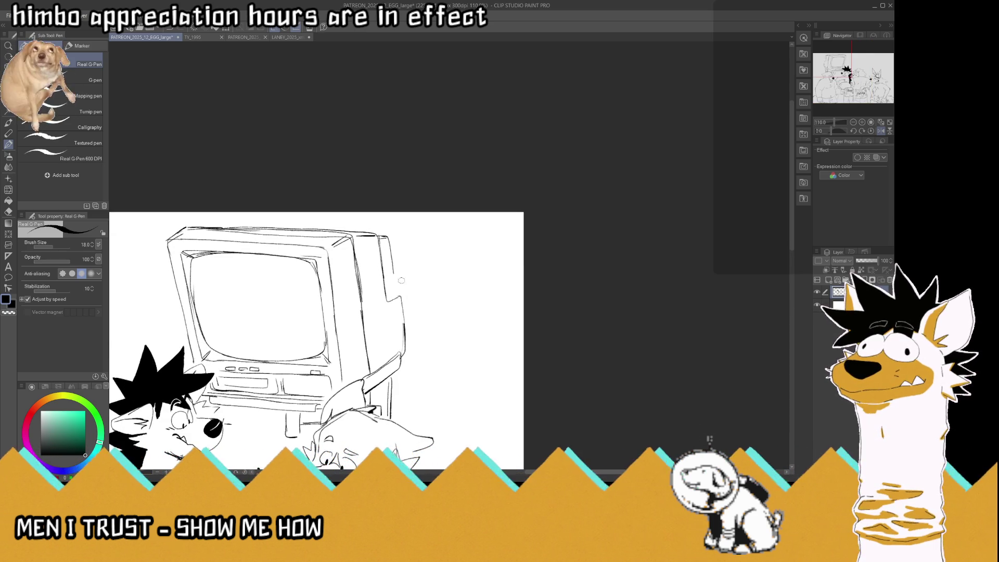
pyautogui.moveTo(390, 261); pyautogui.dragTo(397, 276)
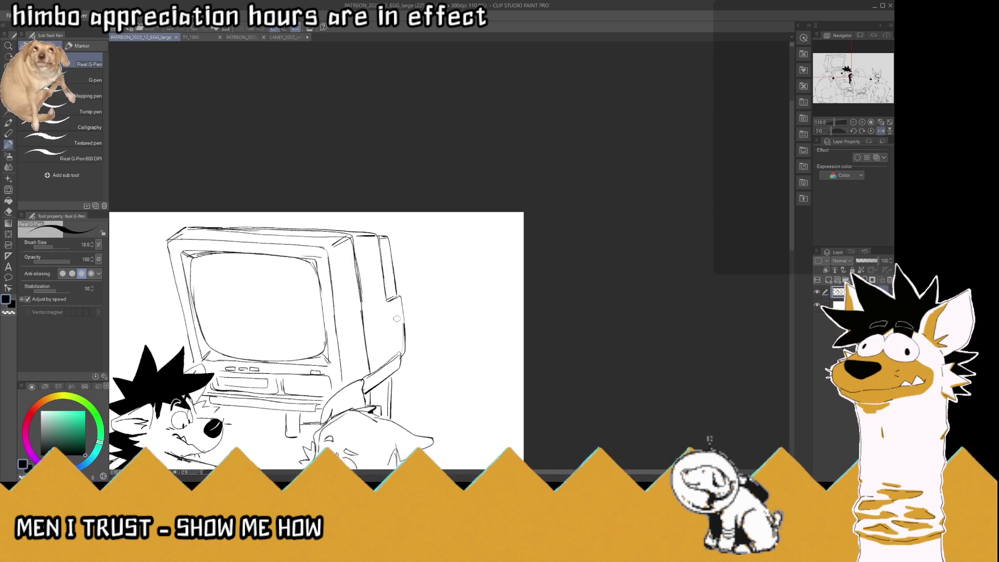
pyautogui.moveTo(371, 326)
pyautogui.mouseDown()
pyautogui.moveTo(390, 315)
pyautogui.moveTo(388, 330)
pyautogui.mouseUp()
pyautogui.click(881, 122)
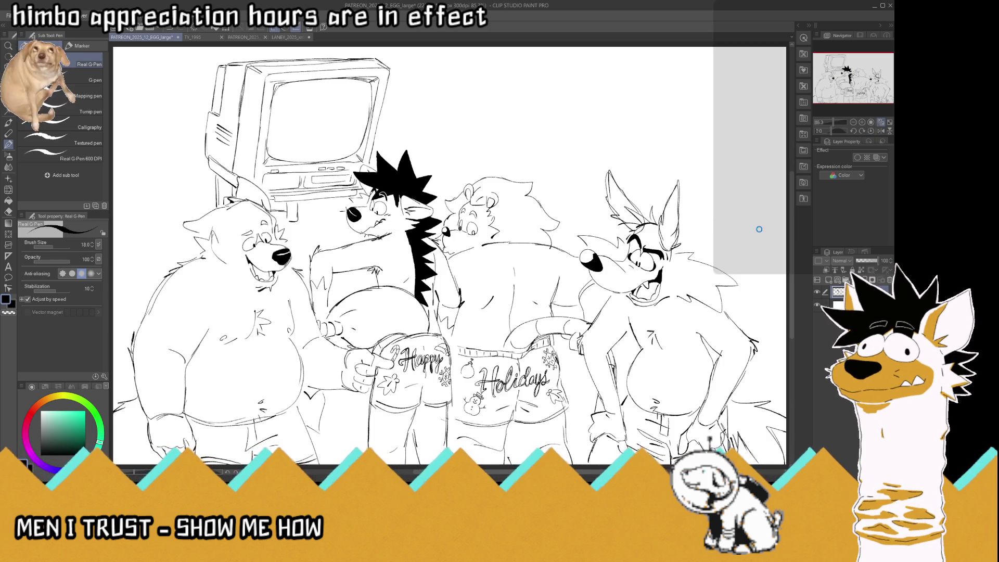
pyautogui.scroll(-2, 483, 230)
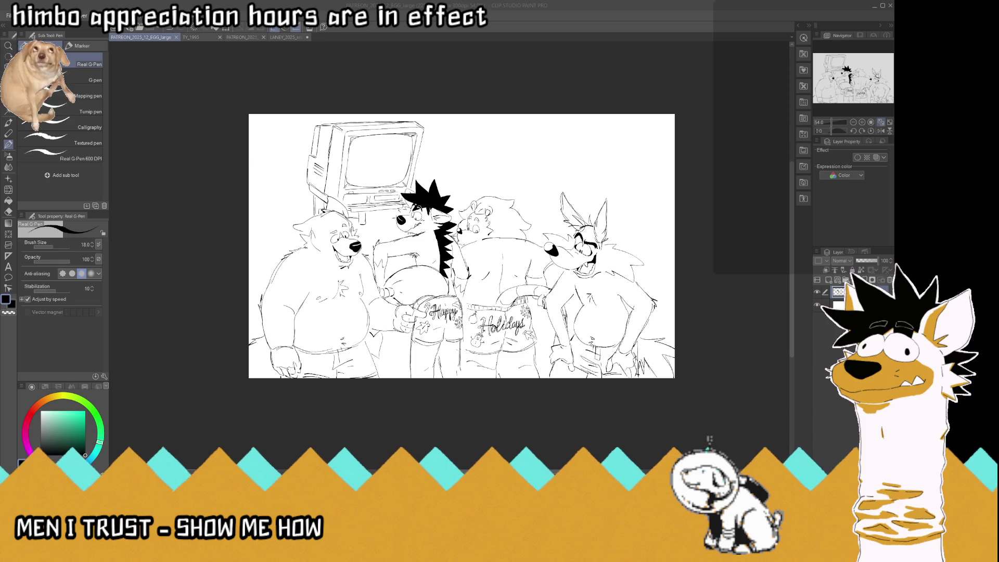
pyautogui.hotkey('ctrl', '+')
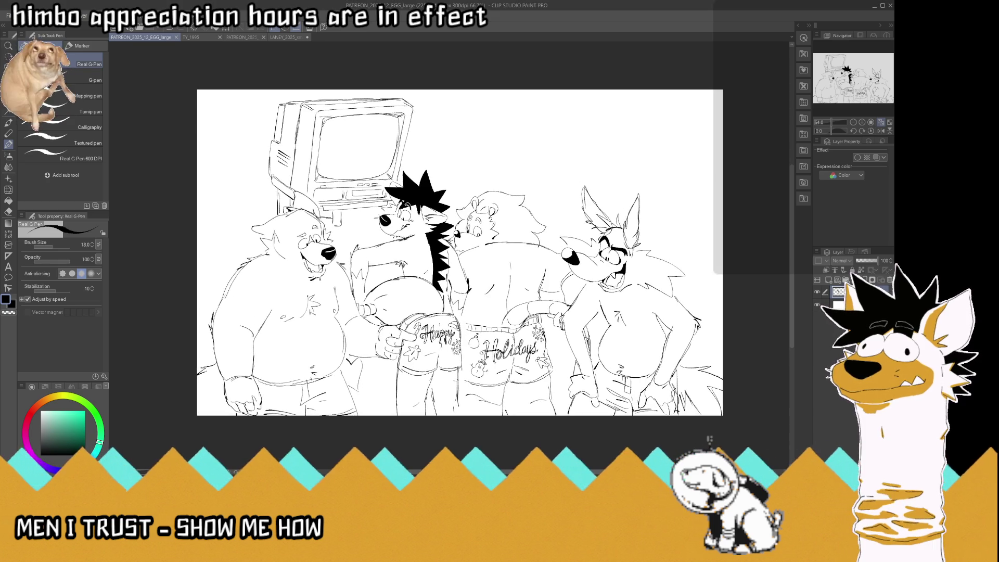
pyautogui.hotkey('ctrl', '+')
pyautogui.hotkey('ctrl', '+')
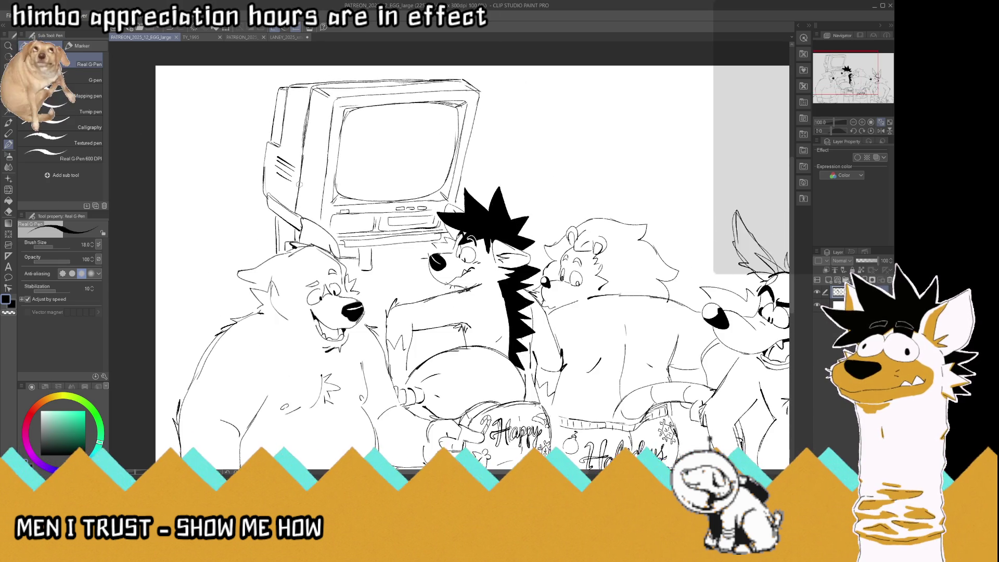
pyautogui.hotkey('ctrl', '-')
pyautogui.hotkey('ctrl', '-')
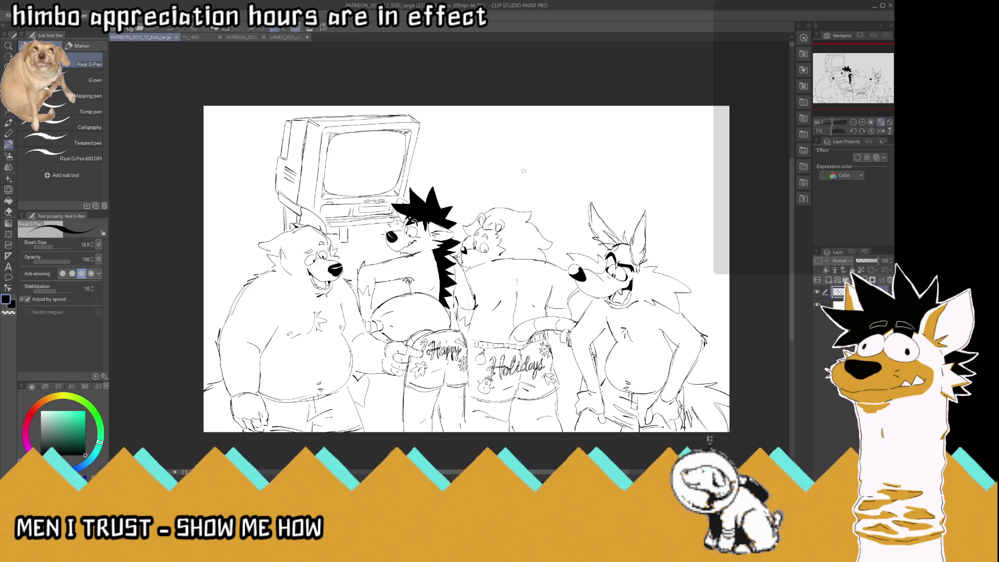
pyautogui.click(880, 123)
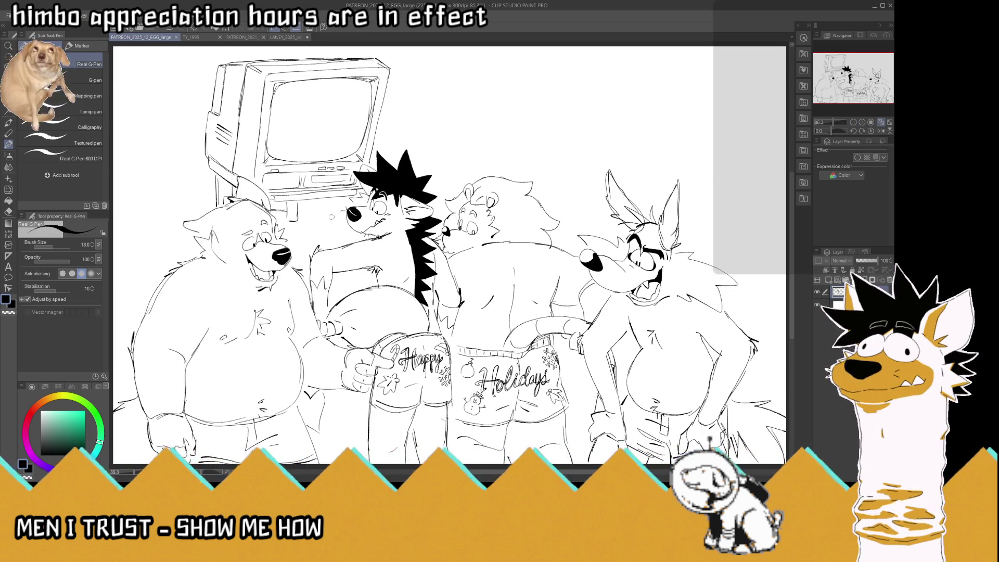
pyautogui.scroll(-1, 332, 216)
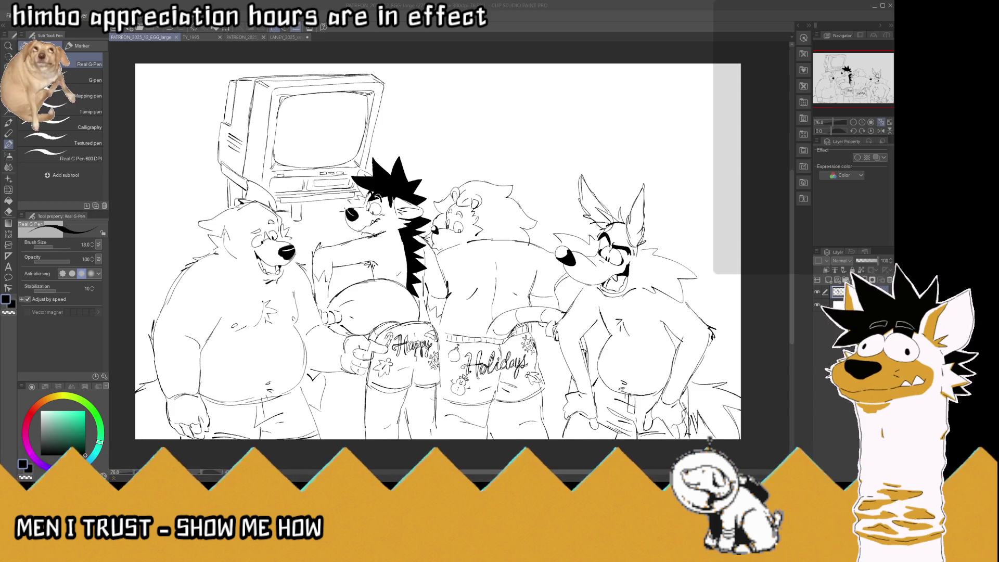
pyautogui.scroll(-1, 328, 117)
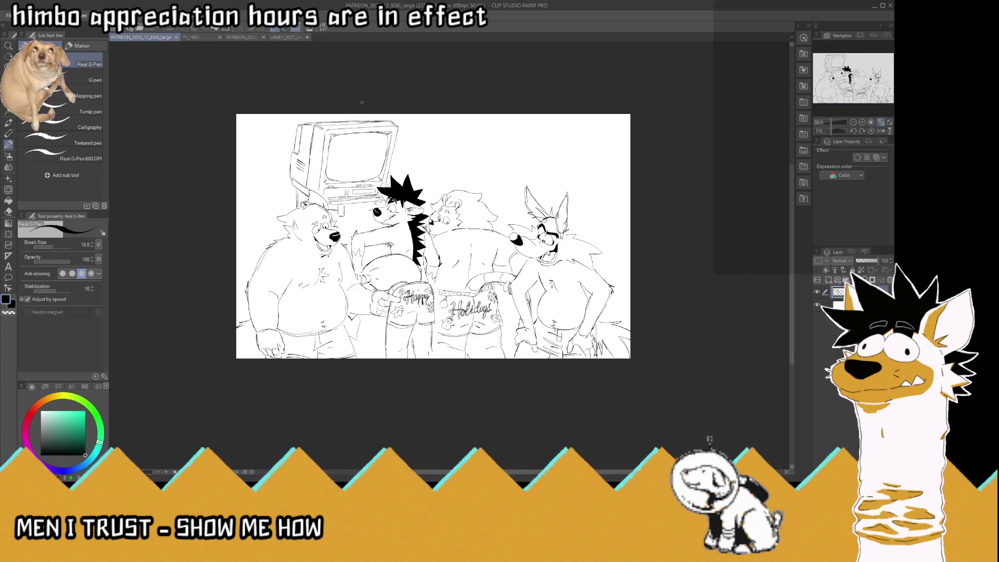
pyautogui.scroll(3, 328, 117)
pyautogui.scroll(-2, 328, 117)
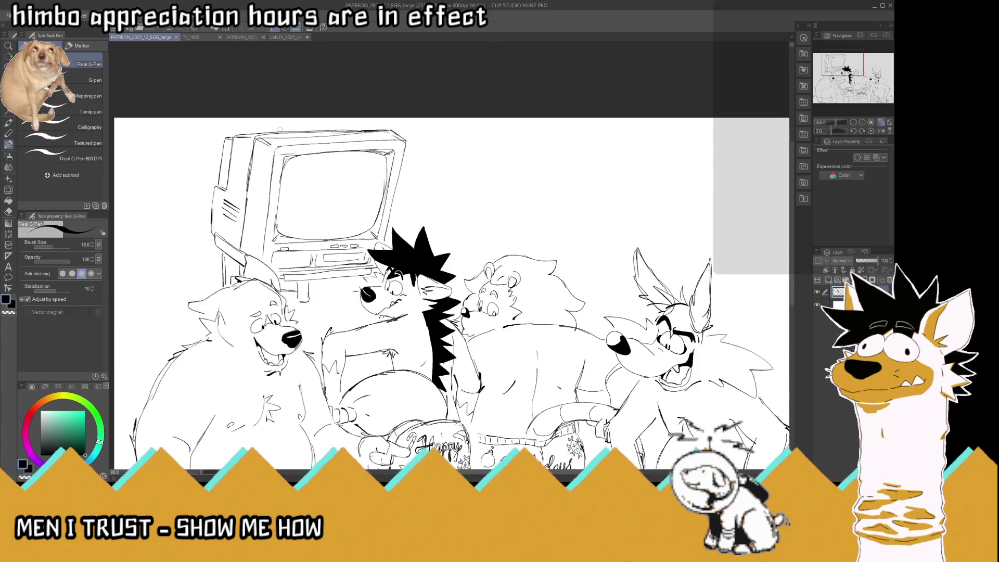
pyautogui.scroll(3, 279, 129)
pyautogui.scroll(1, 279, 129)
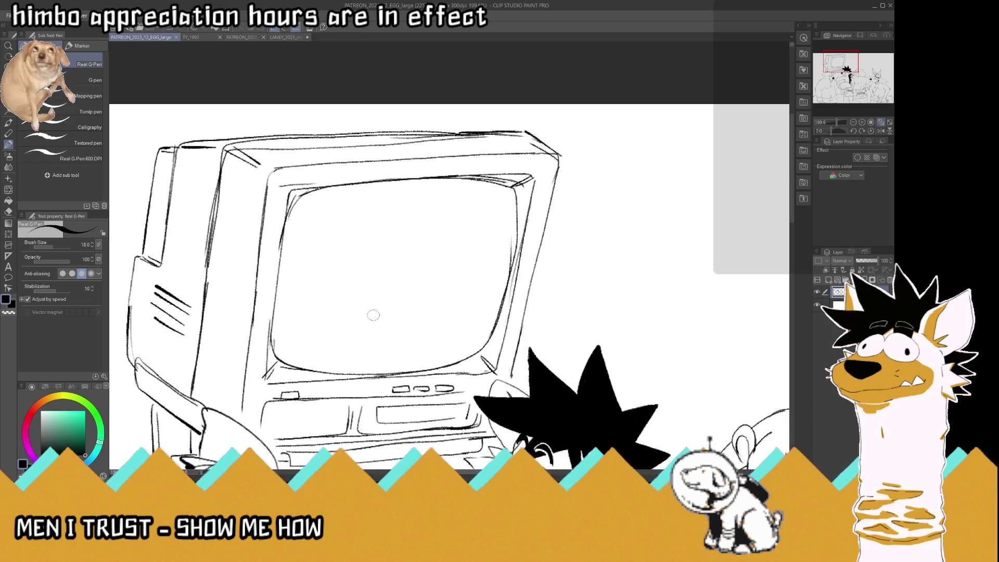
# Try curved, diagonal and arch strokes inside the TV screen, then undo them back to empty.
pyautogui.moveTo(370, 323); pyautogui.dragTo(301, 303)
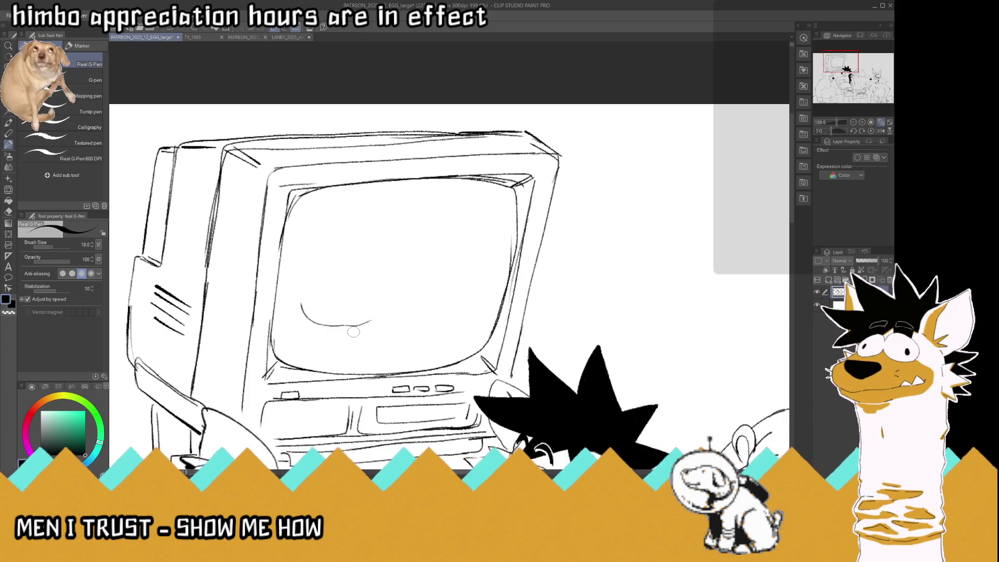
pyautogui.hotkey('ctrl', 'z')
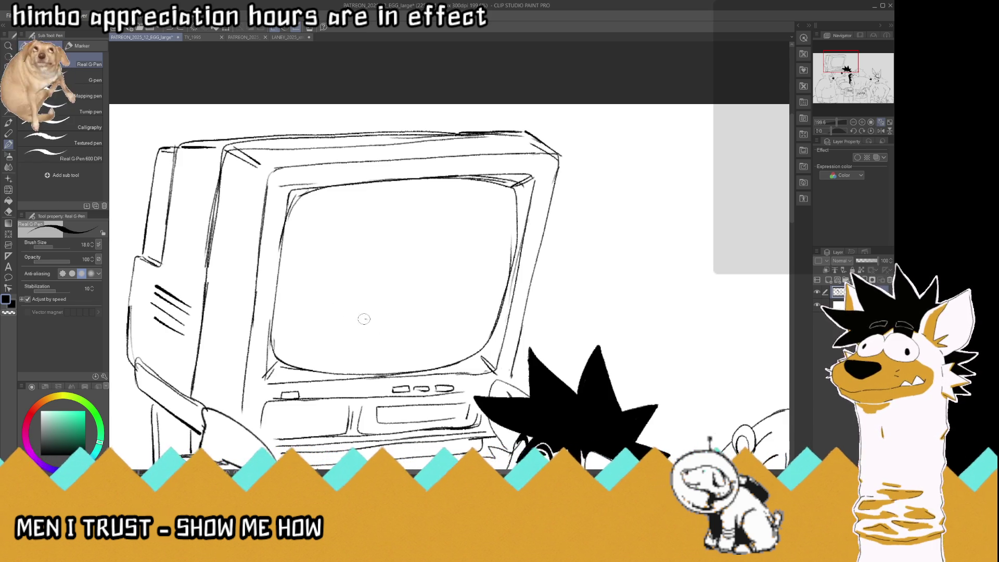
pyautogui.moveTo(367, 318); pyautogui.dragTo(291, 302)
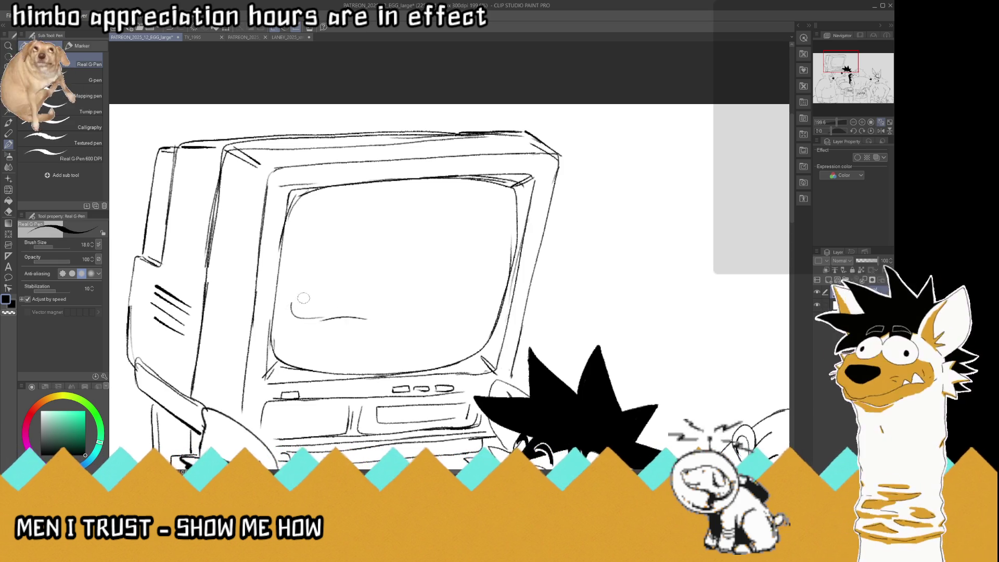
pyautogui.hotkey('ctrl', '0')
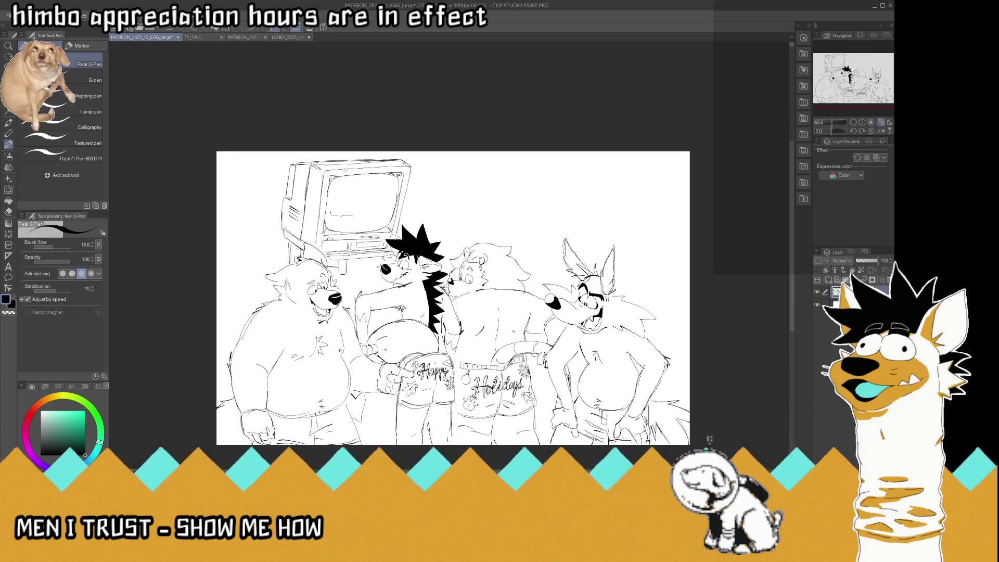
pyautogui.scroll(3, 345, 170)
pyautogui.scroll(2, 345, 168)
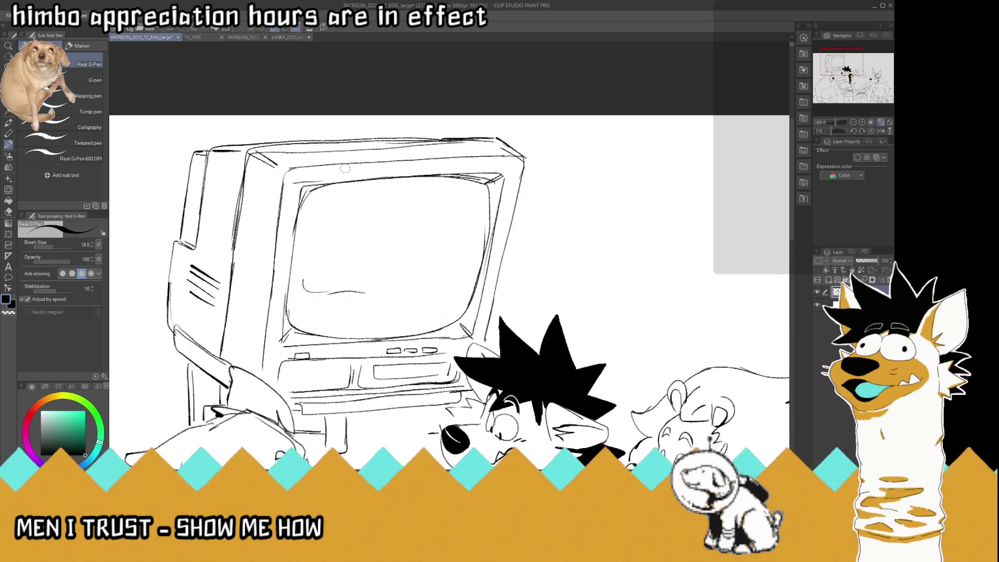
pyautogui.moveTo(303, 284)
pyautogui.mouseDown()
pyautogui.moveTo(370, 293)
pyautogui.moveTo(335, 281)
pyautogui.mouseUp()
pyautogui.moveTo(328, 275); pyautogui.dragTo(349, 335)
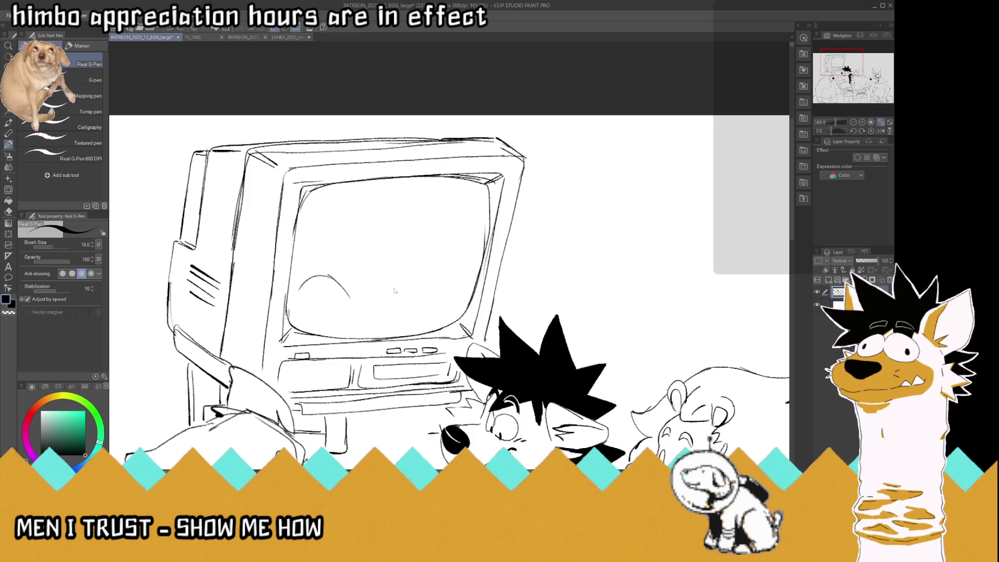
pyautogui.moveTo(296, 294); pyautogui.dragTo(353, 328)
pyautogui.hotkey('ctrl', 'z')
pyautogui.hotkey('ctrl', 'z')
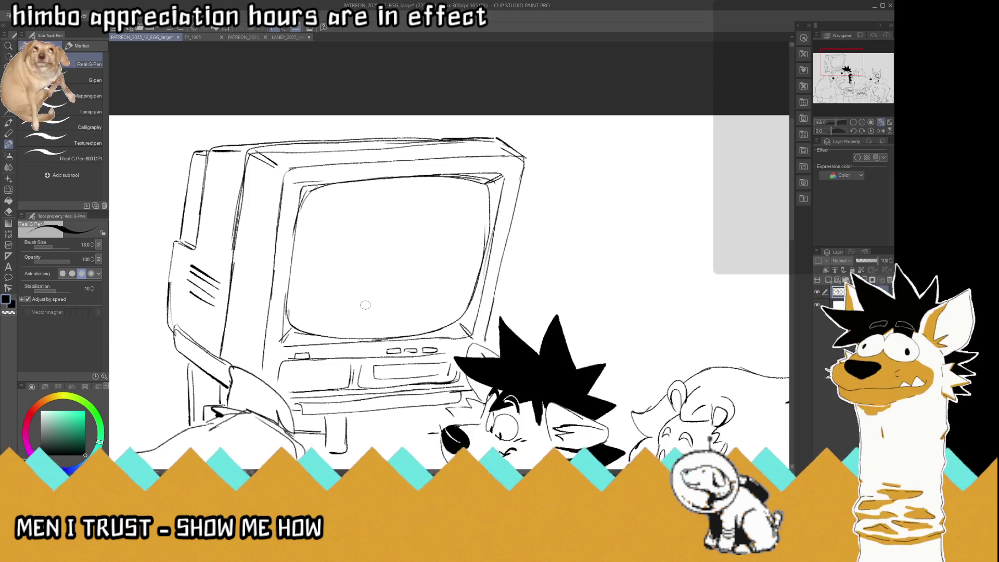
pyautogui.hotkey('ctrl', 'z')
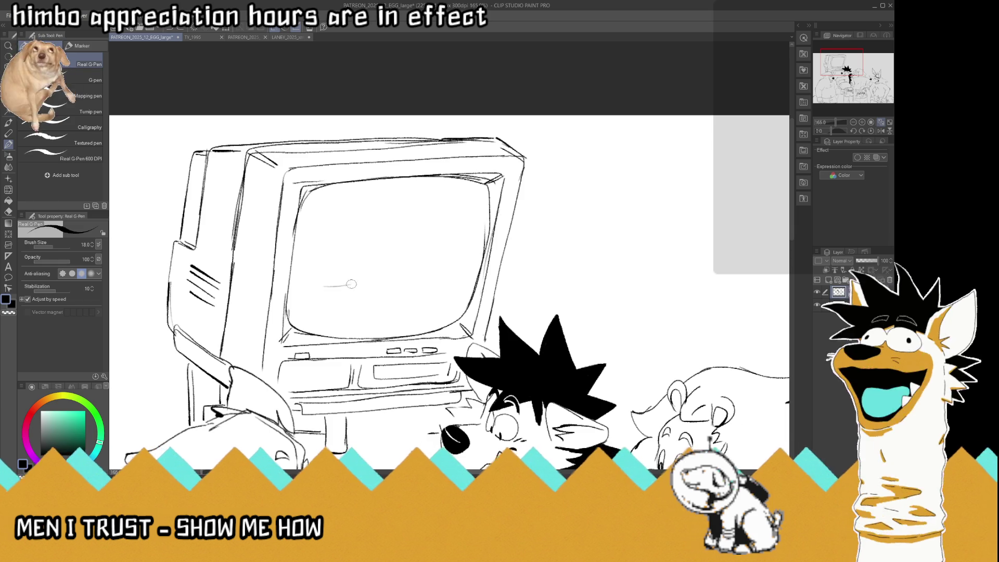
# Draw a thin curve and an arc to start the small figure in the TV screen.
pyautogui.moveTo(311, 283)
pyautogui.mouseDown()
pyautogui.moveTo(365, 286)
pyautogui.moveTo(311, 237)
pyautogui.mouseUp()
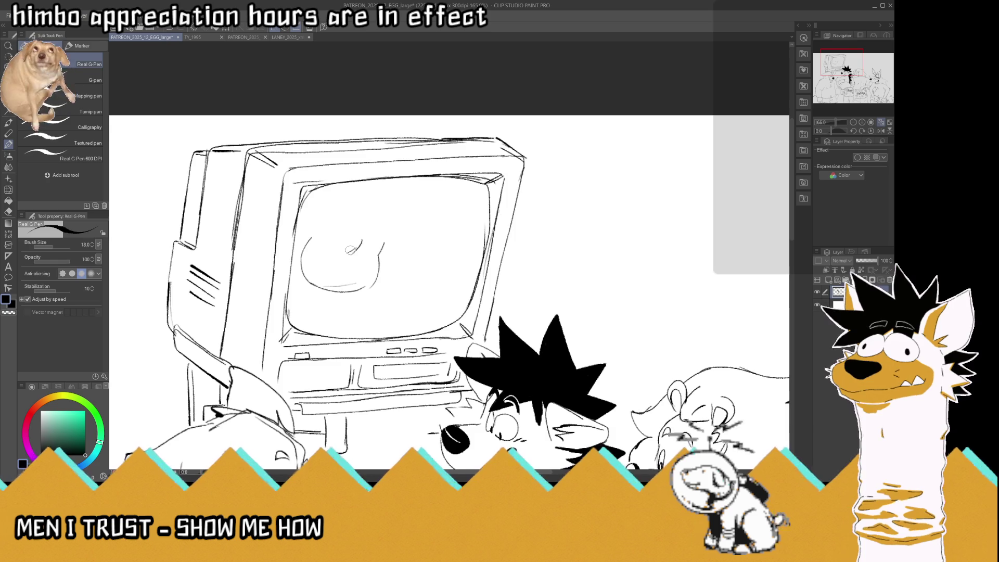
pyautogui.scroll(-5, 350, 250)
pyautogui.scroll(3, 322, 198)
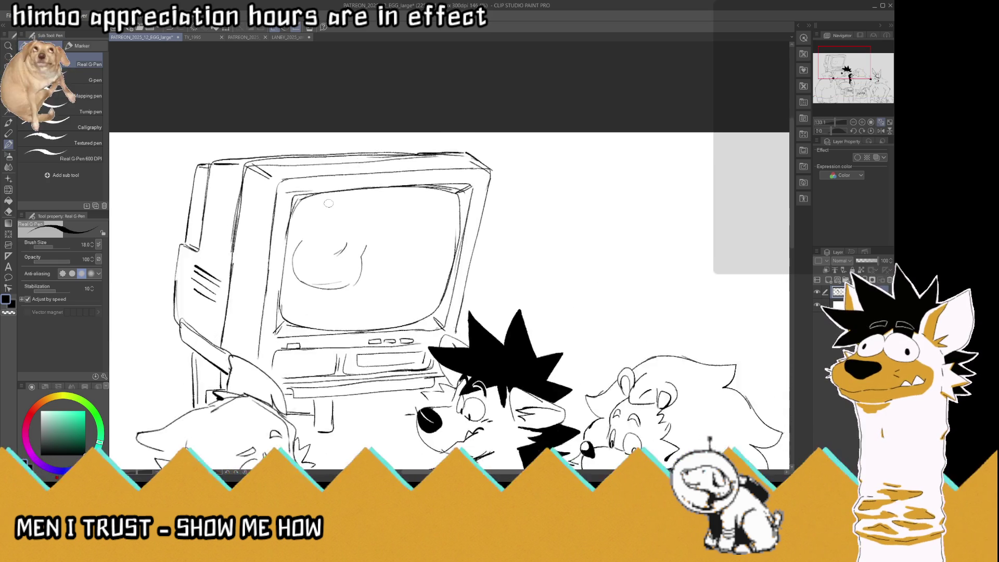
pyautogui.scroll(2, 331, 177)
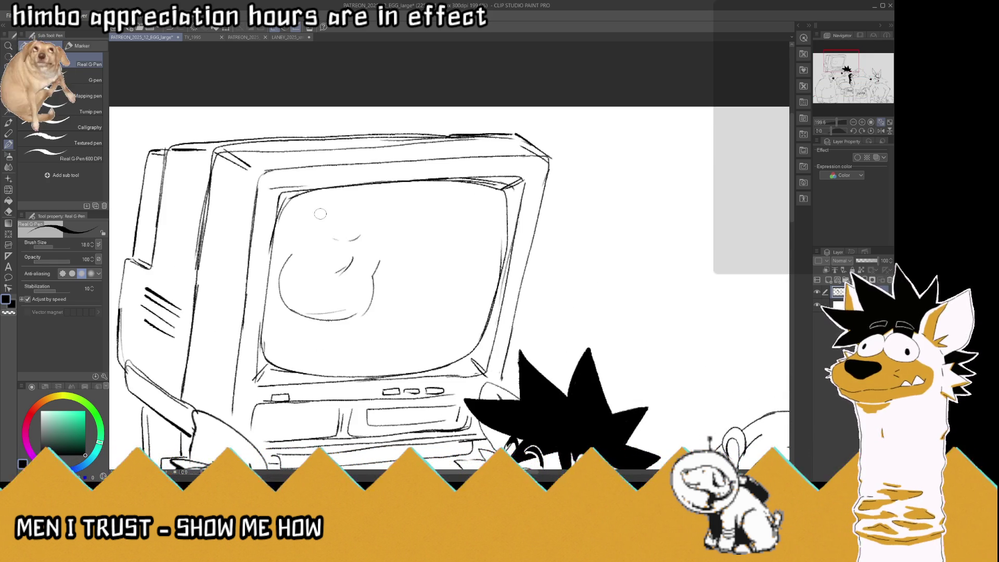
pyautogui.moveTo(320, 214); pyautogui.dragTo(362, 225)
# Extend the TV figure's right edge downward and add small detail strokes.
pyautogui.scroll(-3, 320, 218)
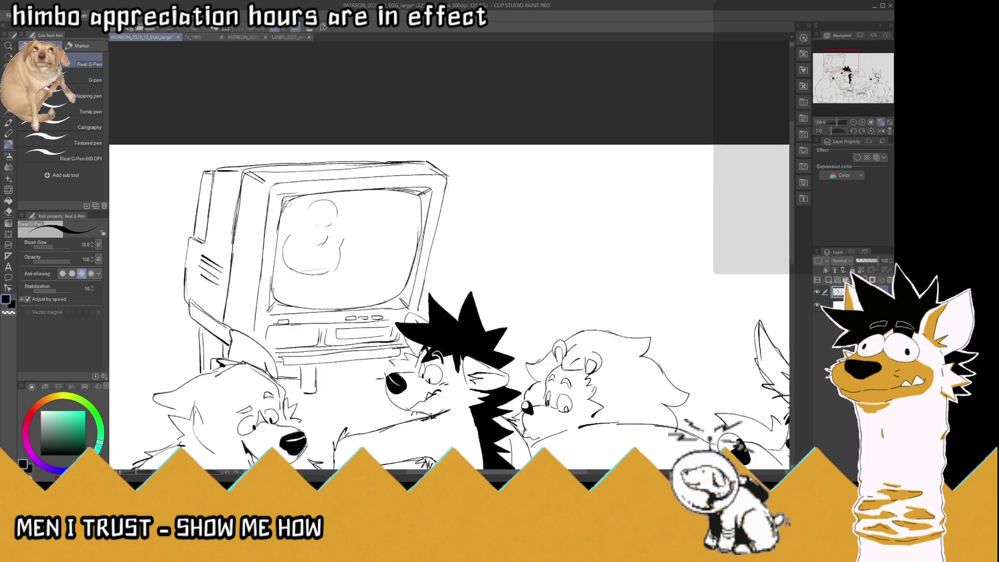
pyautogui.scroll(-2, 319, 218)
pyautogui.scroll(1, 281, 198)
pyautogui.scroll(2, 281, 197)
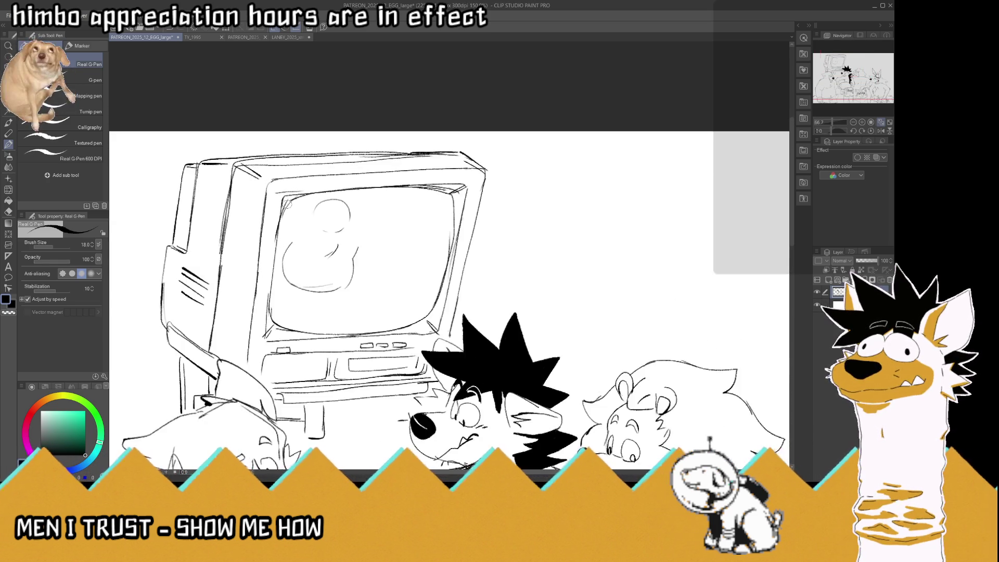
pyautogui.scroll(-2, 281, 197)
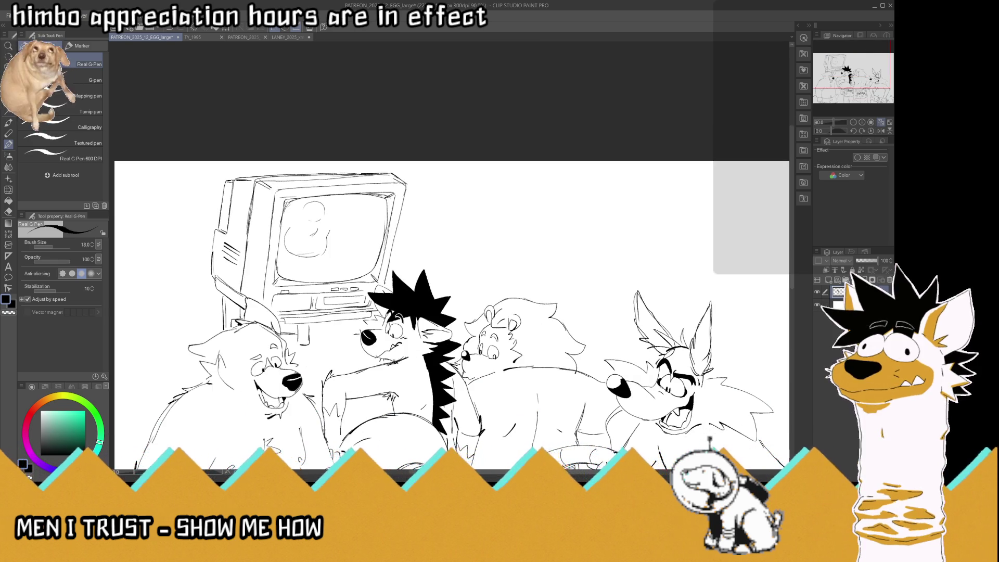
pyautogui.scroll(-2, 291, 206)
pyautogui.scroll(2, 291, 206)
pyautogui.scroll(3, 285, 207)
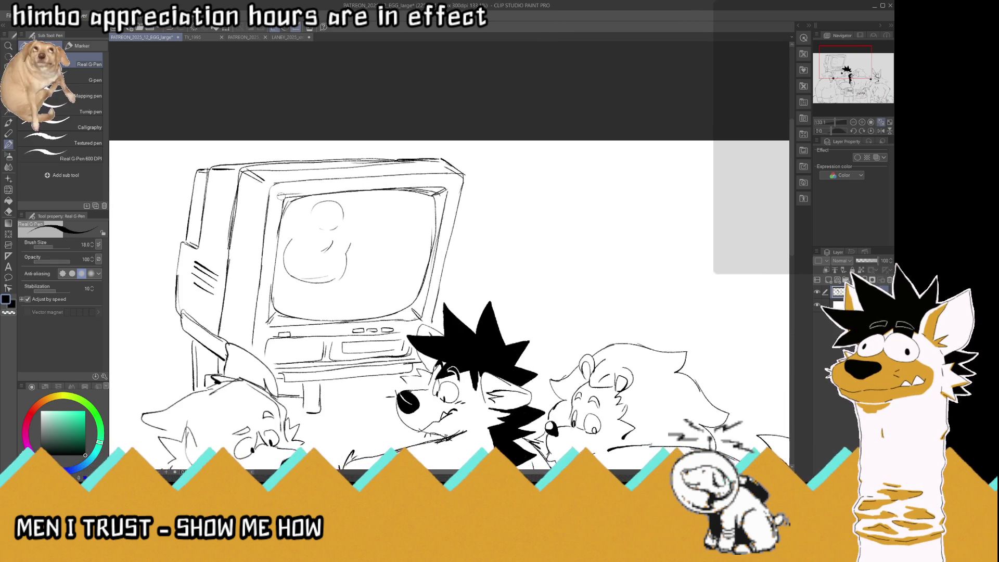
pyautogui.moveTo(358, 260)
pyautogui.mouseDown()
pyautogui.moveTo(367, 286)
pyautogui.moveTo(356, 292)
pyautogui.mouseUp()
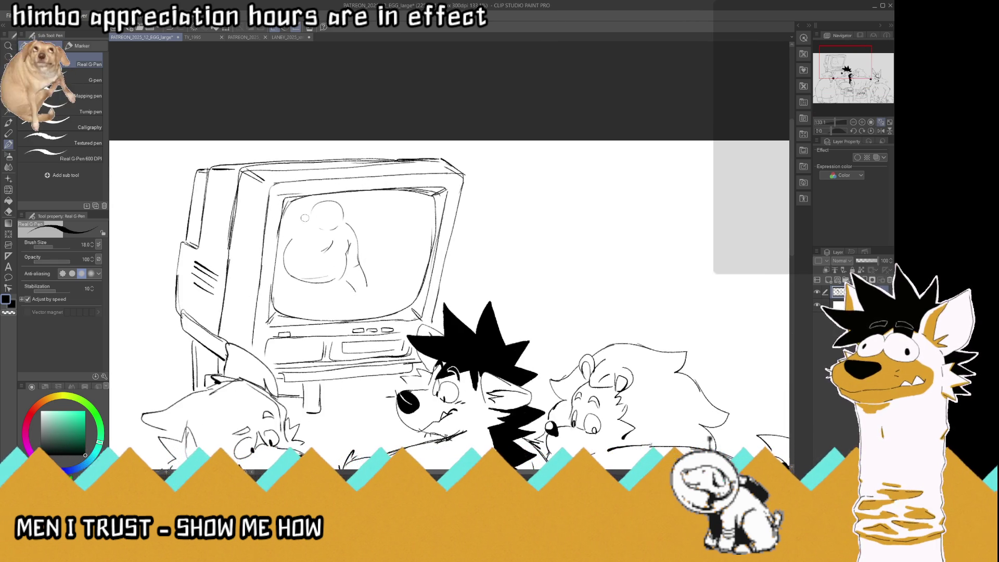
pyautogui.moveTo(281, 243)
pyautogui.mouseDown()
pyautogui.moveTo(297, 241)
pyautogui.moveTo(304, 216)
pyautogui.mouseUp()
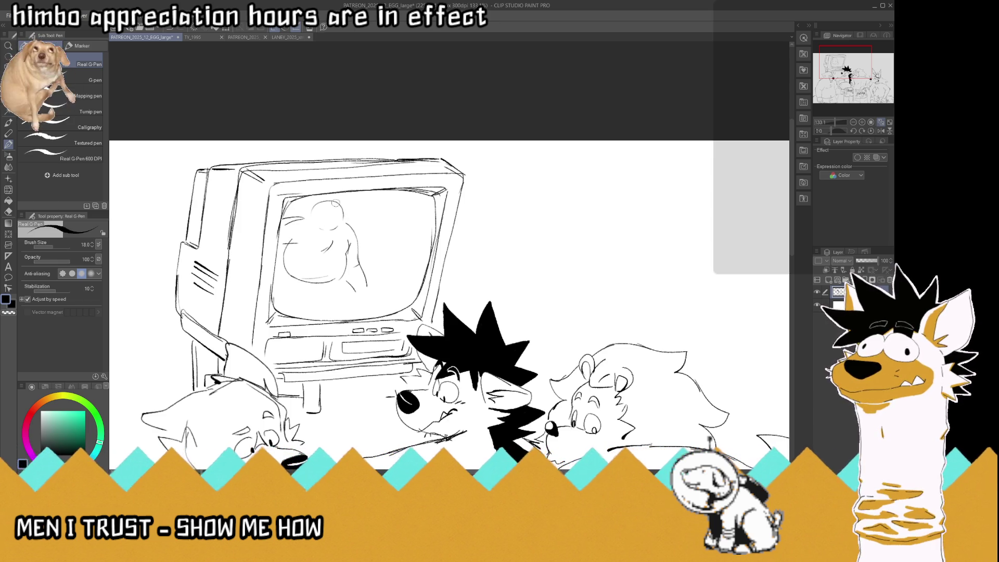
pyautogui.scroll(-2, 337, 228)
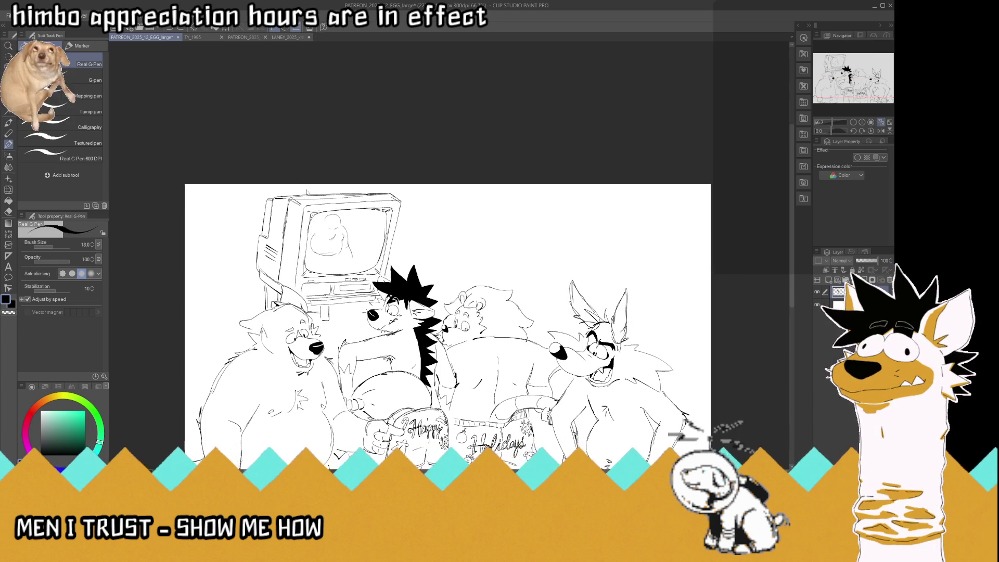
# Undo the figure inside the TV screen and save the illustration.
pyautogui.hotkey('ctrl', 'z')
pyautogui.hotkey('ctrl', 'z')
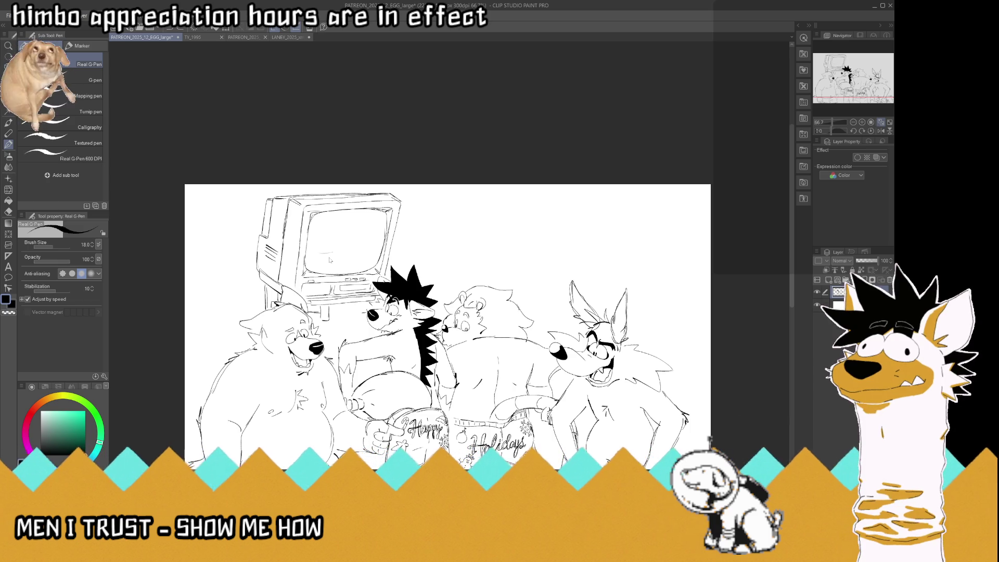
pyautogui.scroll(1, 330, 259)
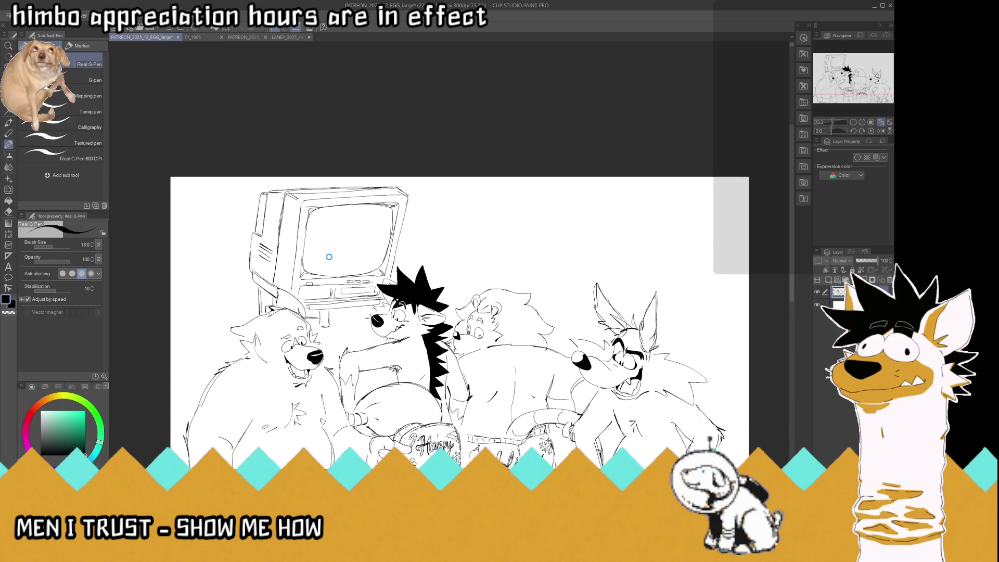
pyautogui.hotkey('ctrl', 's')
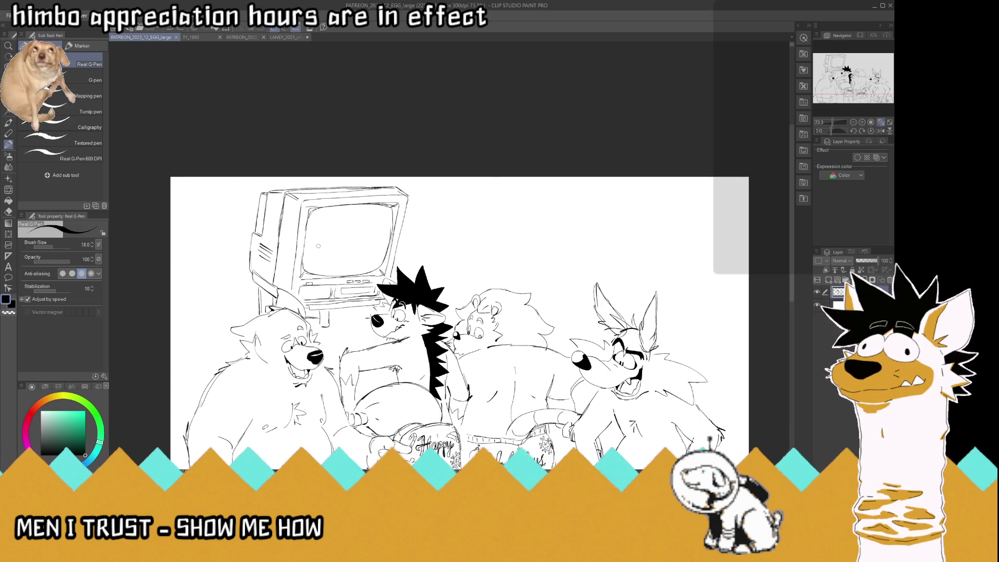
# Draw two short lines and a faint curve across the TV screen.
pyautogui.moveTo(330, 246); pyautogui.dragTo(342, 247)
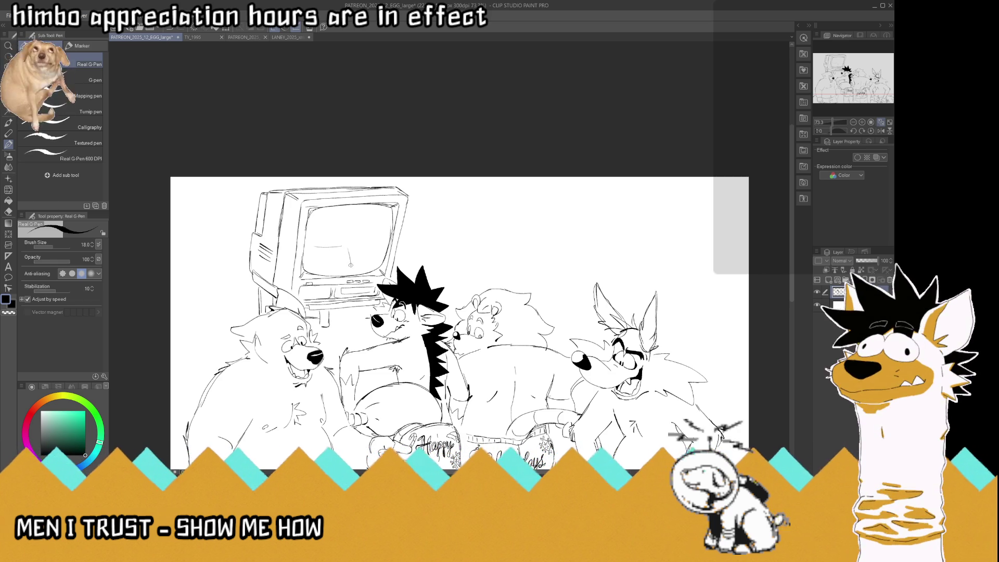
pyautogui.moveTo(349, 262); pyautogui.dragTo(332, 266)
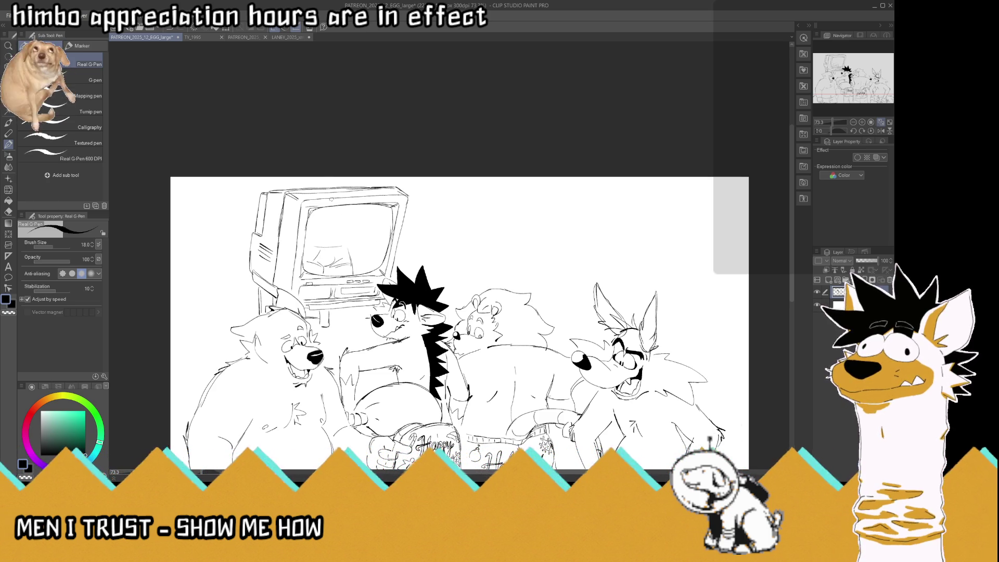
pyautogui.scroll(-3, 340, 235)
pyautogui.scroll(3, 340, 235)
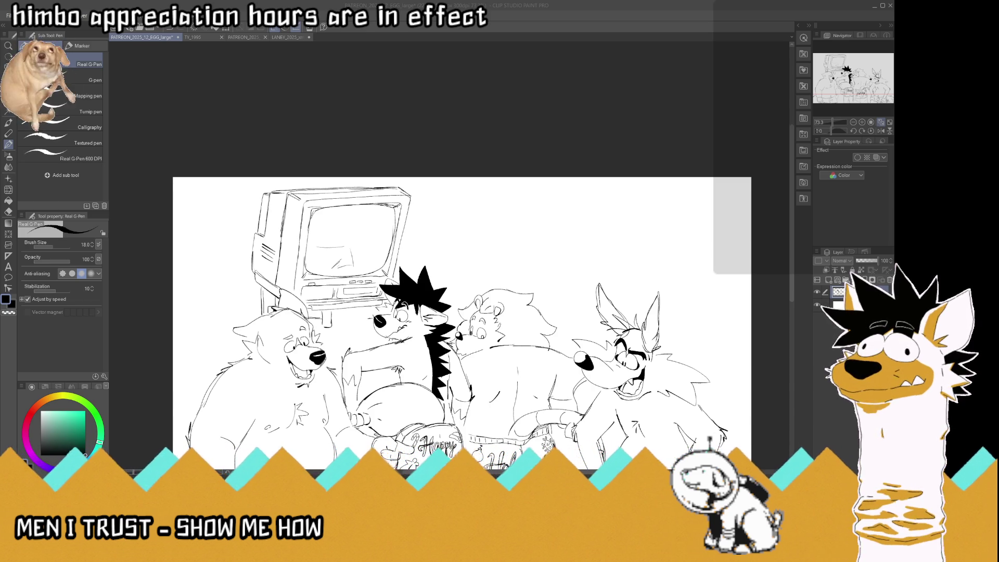
pyautogui.scroll(1, 313, 224)
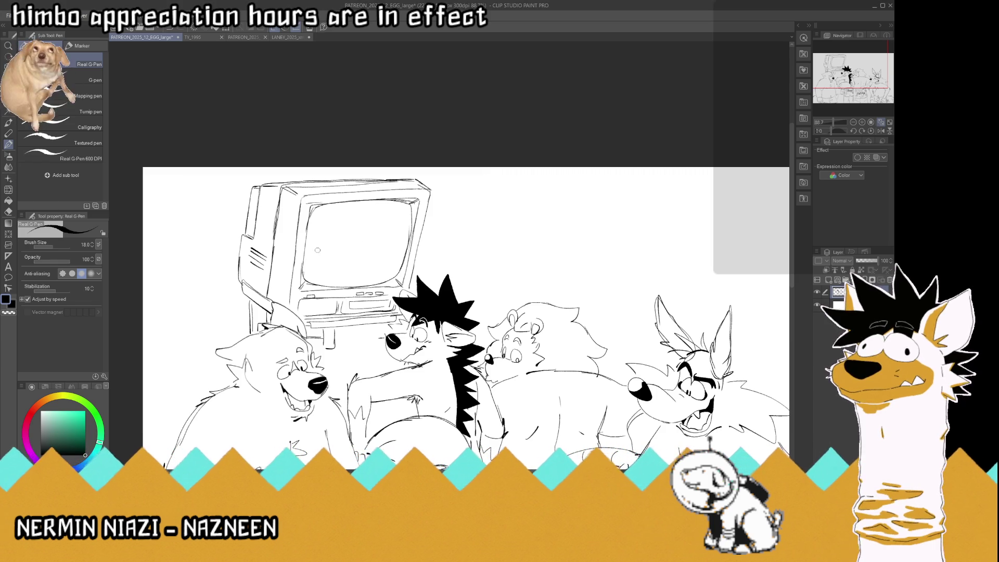
pyautogui.moveTo(317, 250); pyautogui.dragTo(353, 249)
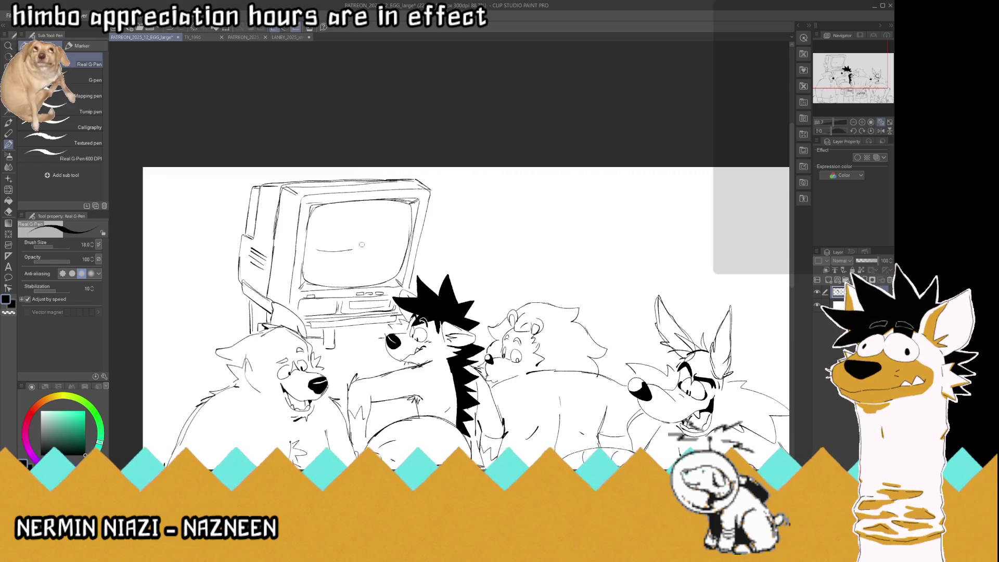
# Redraw the top curve in the TV screen as a lighter line, discarding the rough attempts.
pyautogui.hotkey('ctrl', 'z')
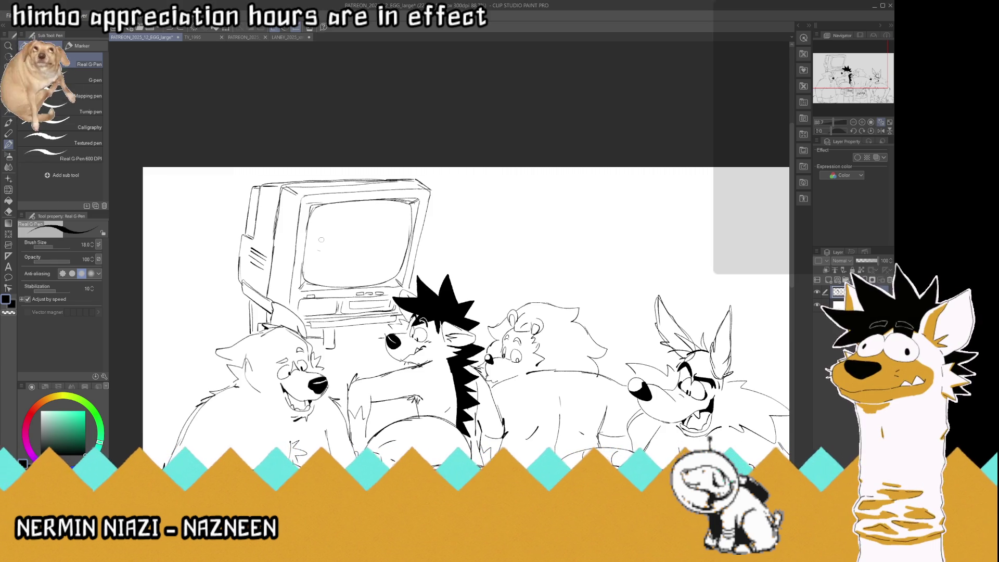
pyautogui.moveTo(315, 235); pyautogui.dragTo(360, 237)
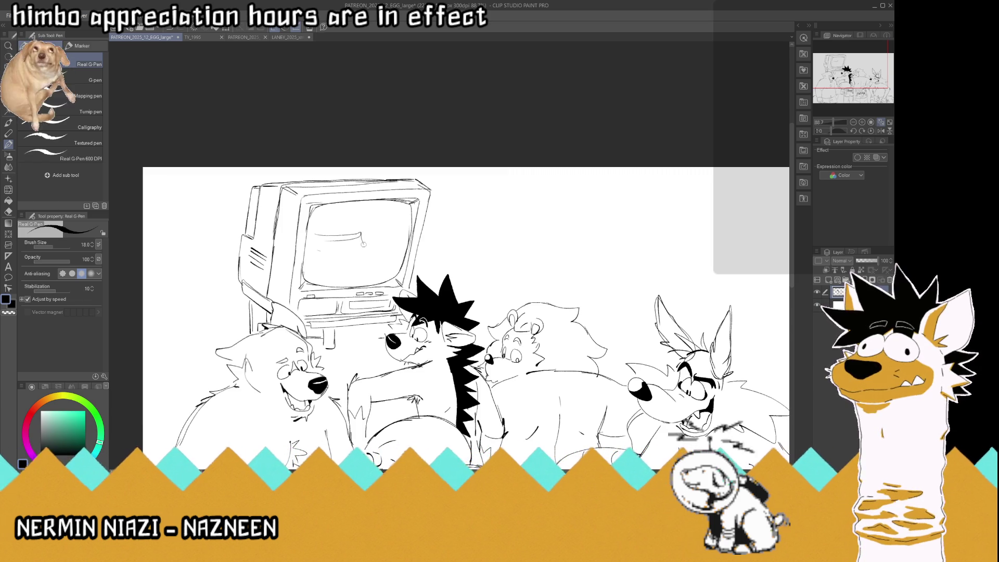
pyautogui.moveTo(362, 239); pyautogui.dragTo(367, 263)
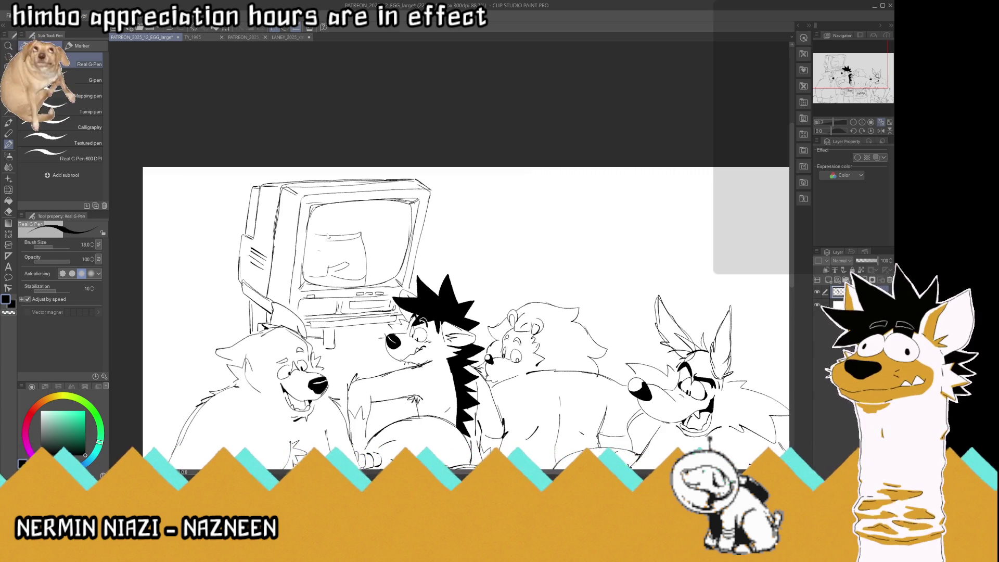
pyautogui.hotkey('ctrl', 'z')
pyautogui.hotkey('ctrl', 'z')
pyautogui.hotkey('ctrl', 'z')
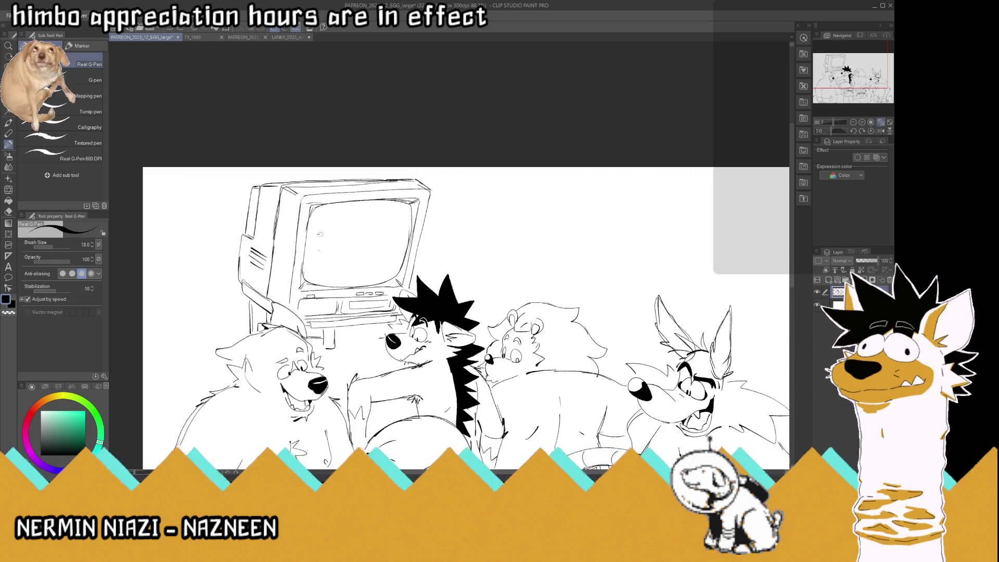
pyautogui.moveTo(316, 234)
pyautogui.mouseDown()
pyautogui.moveTo(364, 238)
pyautogui.moveTo(369, 259)
pyautogui.mouseUp()
pyautogui.hotkey('ctrl', 'z')
# Sketch the figure's right side and lower body lines inside the TV screen.
pyautogui.moveTo(371, 221); pyautogui.dragTo(372, 233)
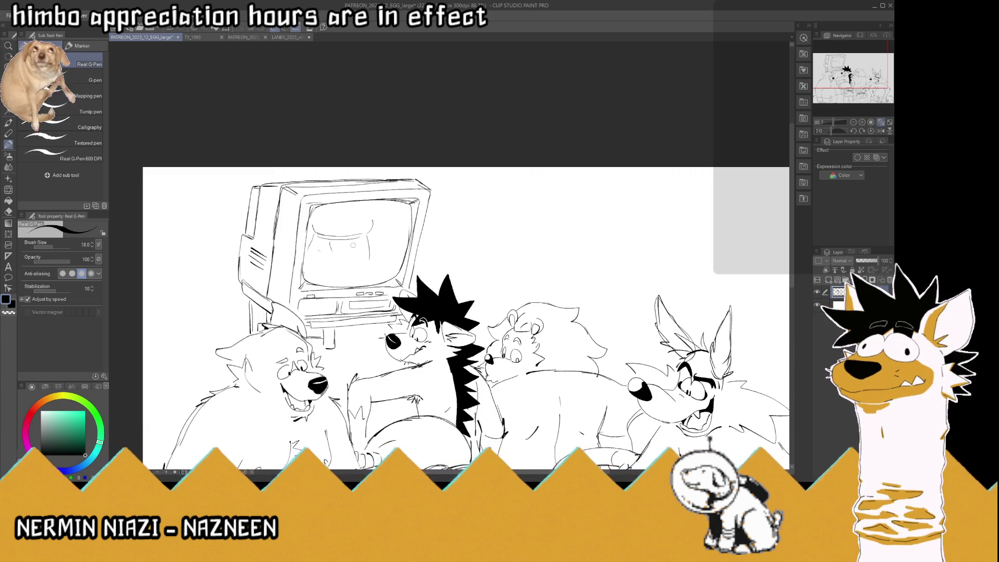
pyautogui.moveTo(356, 243)
pyautogui.mouseDown()
pyautogui.moveTo(347, 260)
pyautogui.moveTo(371, 232)
pyautogui.mouseUp()
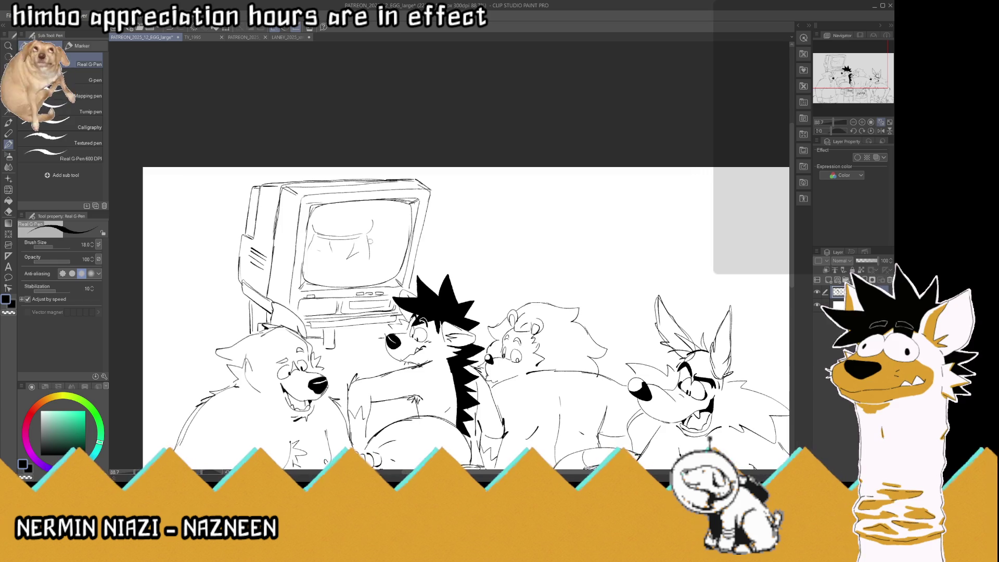
pyautogui.hotkey('ctrl', 'z')
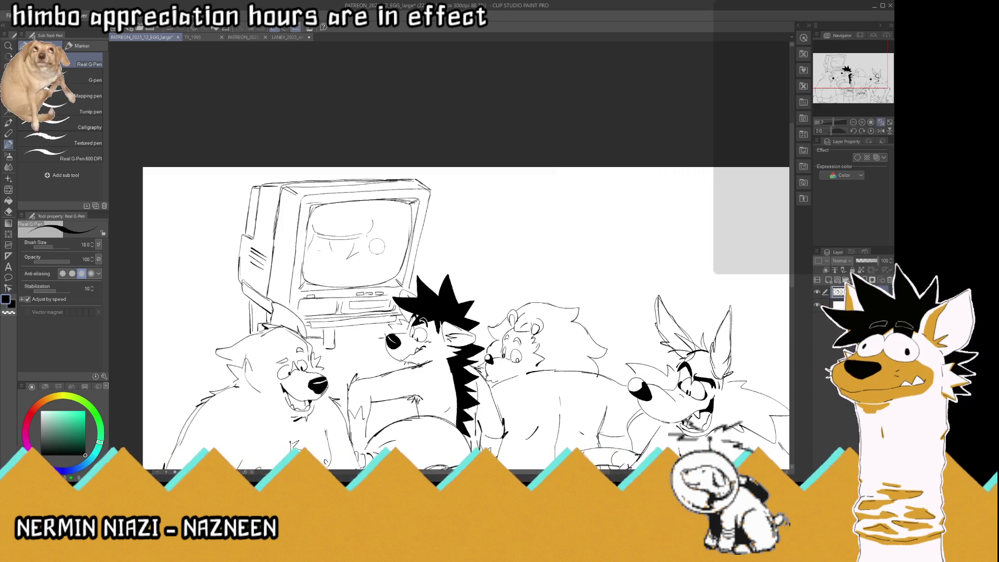
pyautogui.moveTo(368, 232); pyautogui.dragTo(370, 259)
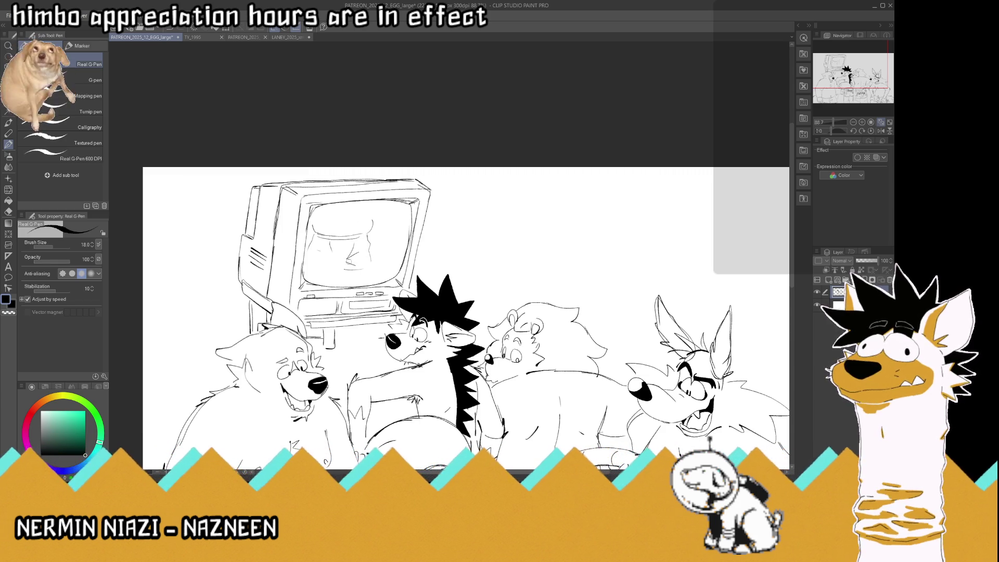
pyautogui.moveTo(339, 262)
pyautogui.mouseDown()
pyautogui.moveTo(339, 271)
pyautogui.moveTo(308, 272)
pyautogui.mouseUp()
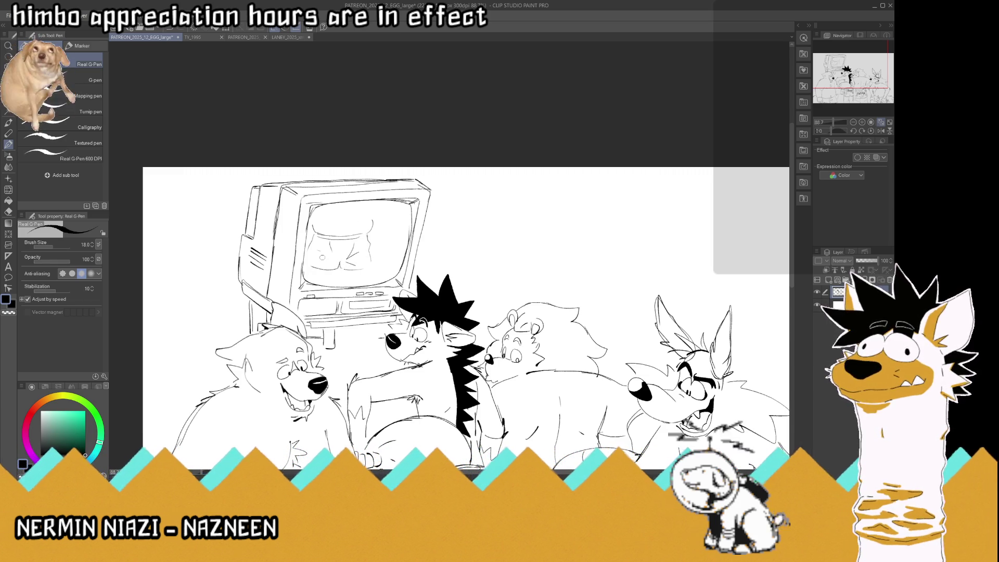
pyautogui.moveTo(372, 249)
pyautogui.mouseDown()
pyautogui.moveTo(368, 281)
pyautogui.moveTo(338, 282)
pyautogui.mouseUp()
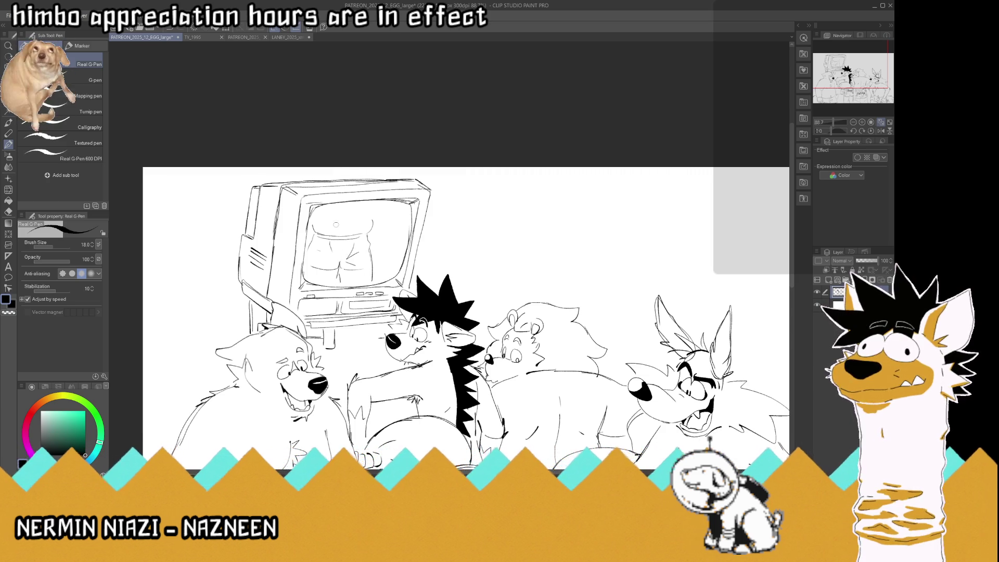
pyautogui.scroll(1, 325, 216)
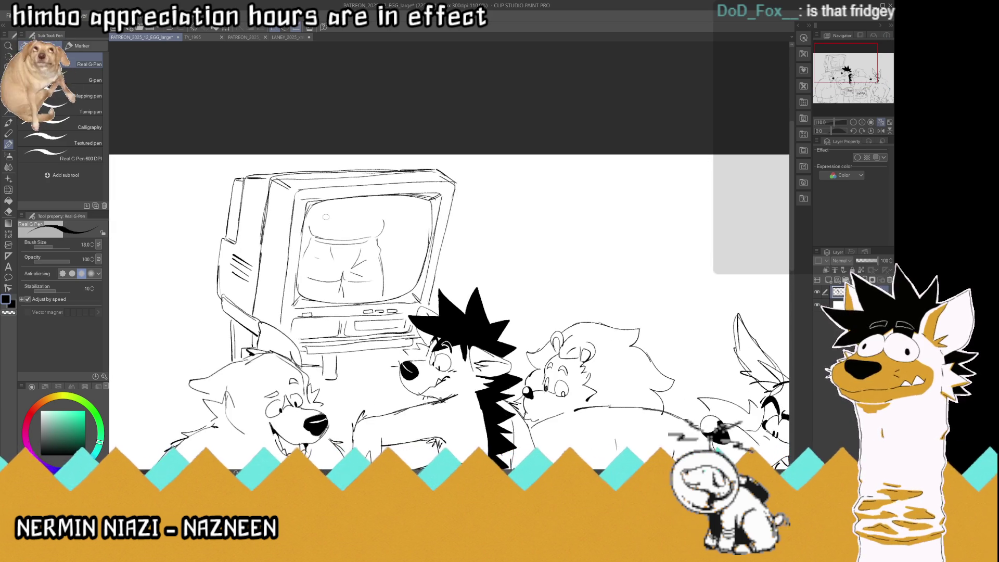
# Undo the rough TV sketch, then redraw a curved body line and the screen's right-side curve.
pyautogui.hotkey('ctrl', 'z')
pyautogui.hotkey('ctrl', 'z')
pyautogui.hotkey('ctrl', 'z')
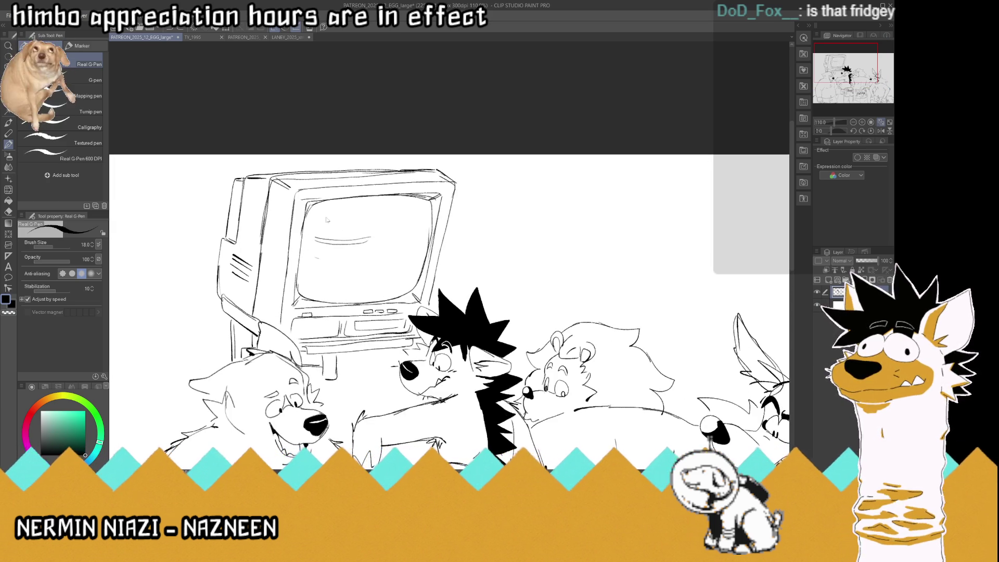
pyautogui.hotkey('ctrl', 'z')
pyautogui.hotkey('ctrl', 'z')
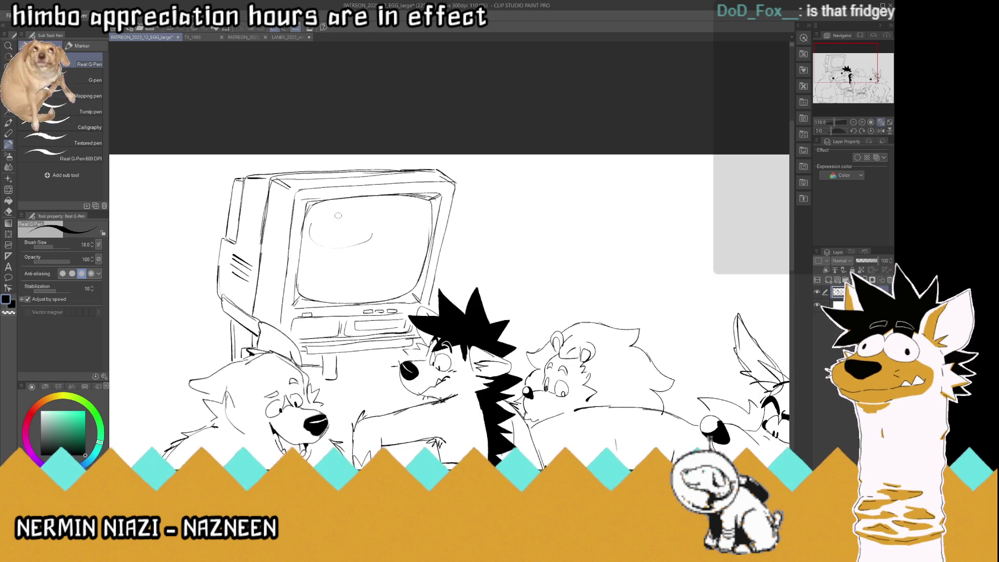
pyautogui.moveTo(309, 225)
pyautogui.mouseDown()
pyautogui.moveTo(375, 221)
pyautogui.moveTo(374, 209)
pyautogui.moveTo(348, 206)
pyautogui.mouseUp()
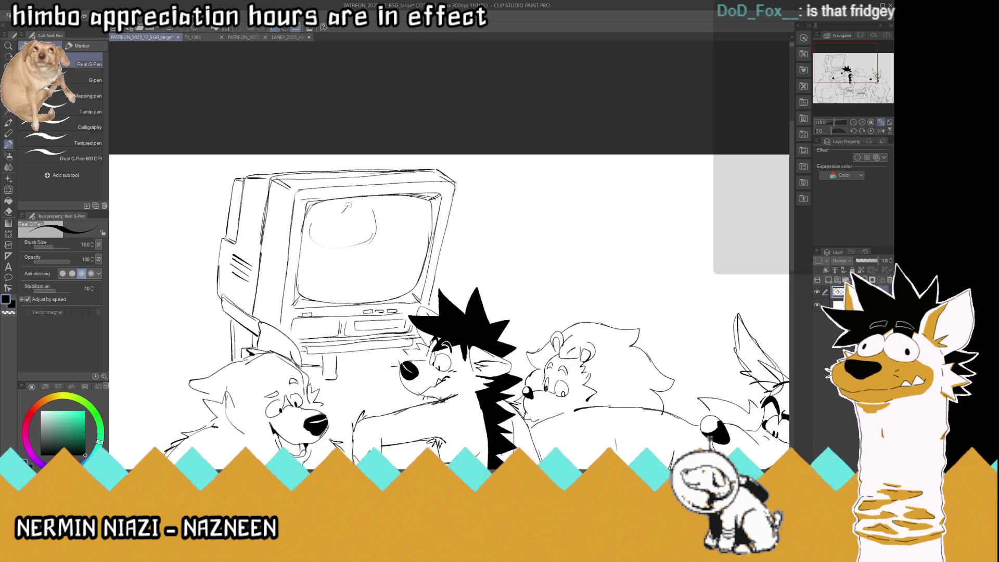
pyautogui.moveTo(374, 243)
pyautogui.mouseDown()
pyautogui.moveTo(373, 283)
pyautogui.moveTo(337, 287)
pyautogui.mouseUp()
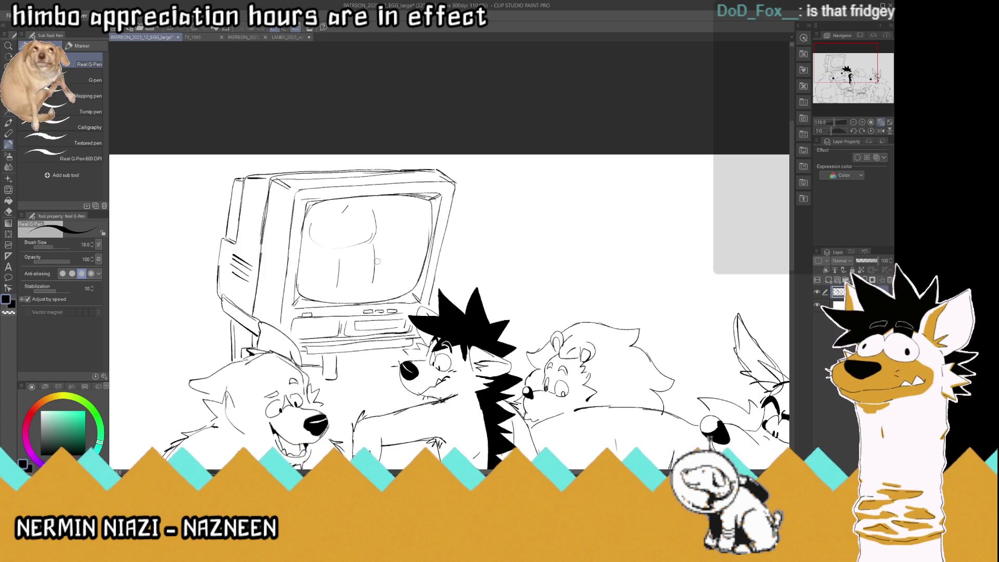
pyautogui.hotkey('ctrl', 'z')
pyautogui.hotkey('ctrl', 'z')
pyautogui.moveTo(372, 244)
pyautogui.mouseDown()
pyautogui.moveTo(379, 276)
pyautogui.moveTo(329, 276)
pyautogui.moveTo(347, 285)
pyautogui.mouseUp()
pyautogui.hotkey('ctrl', 'z')
pyautogui.hotkey('ctrl', 'z')
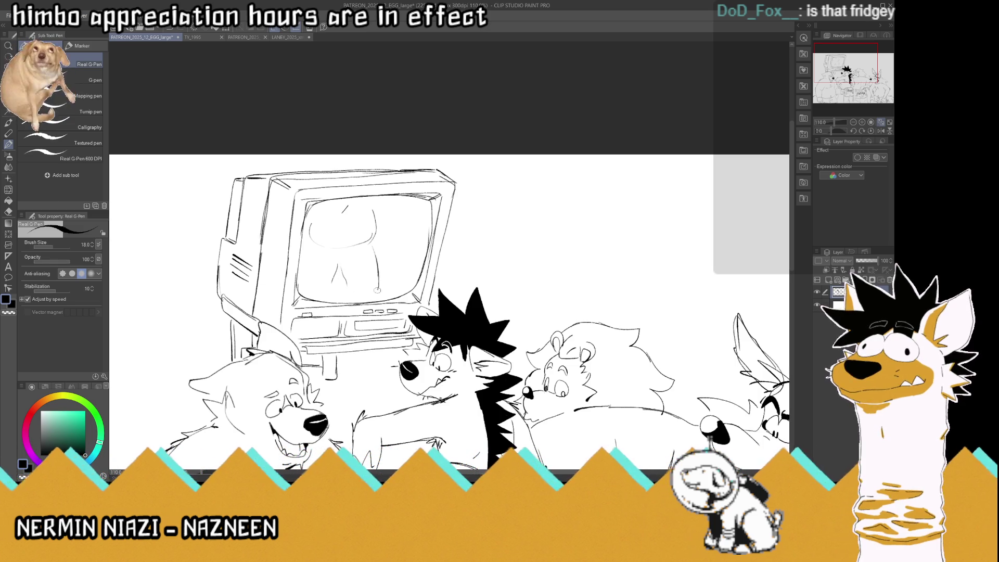
pyautogui.moveTo(386, 222)
pyautogui.mouseDown()
pyautogui.moveTo(426, 222)
pyautogui.moveTo(385, 216)
pyautogui.mouseUp()
pyautogui.hotkey('ctrl', 'z')
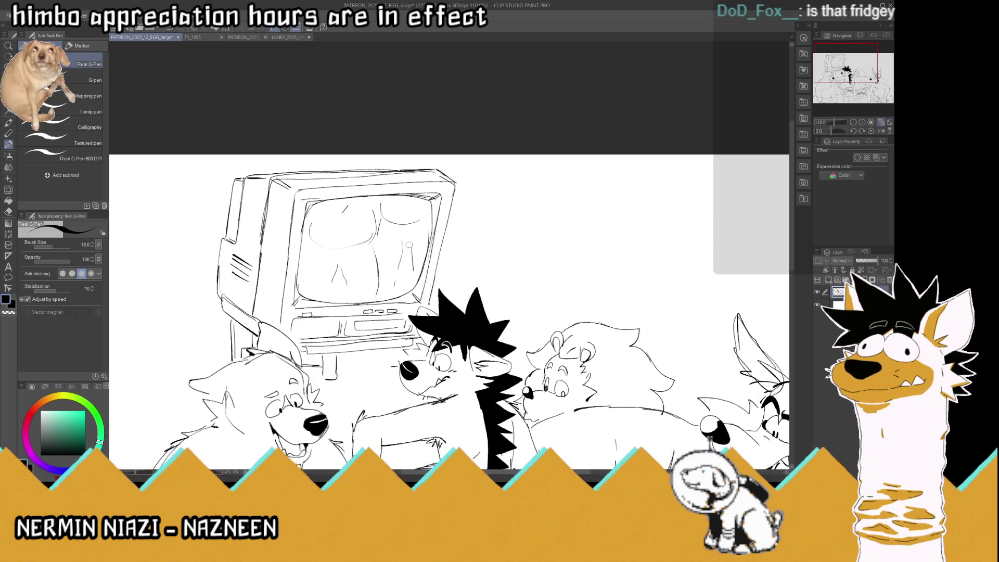
# Add chest and belly strokes: a smile-like curve, left-side strokes and a right-side vertical.
pyautogui.moveTo(382, 257)
pyautogui.mouseDown()
pyautogui.moveTo(423, 257)
pyautogui.moveTo(405, 249)
pyautogui.moveTo(416, 247)
pyautogui.moveTo(426, 219)
pyautogui.mouseUp()
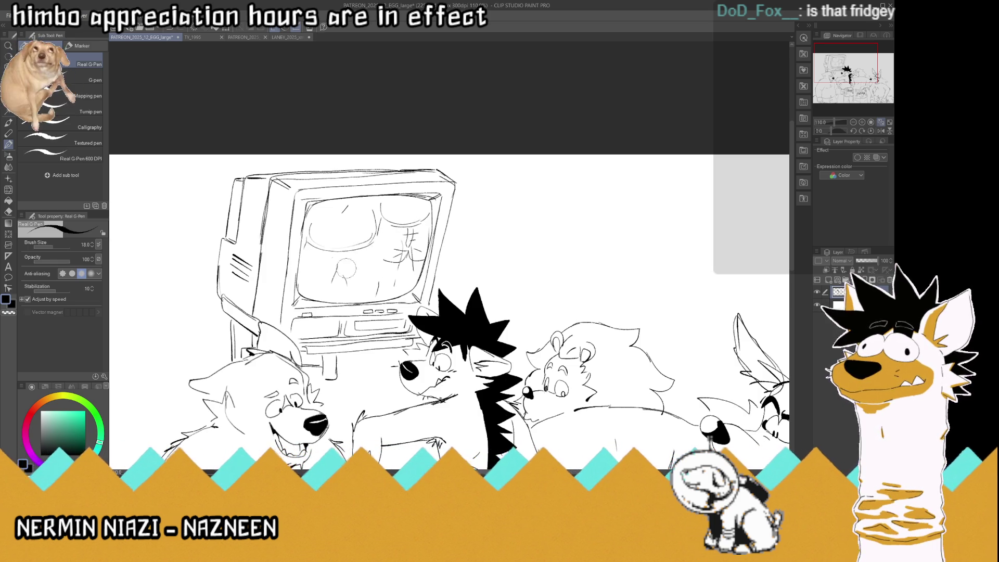
pyautogui.moveTo(379, 274)
pyautogui.mouseDown()
pyautogui.moveTo(343, 284)
pyautogui.moveTo(305, 276)
pyautogui.moveTo(353, 275)
pyautogui.mouseUp()
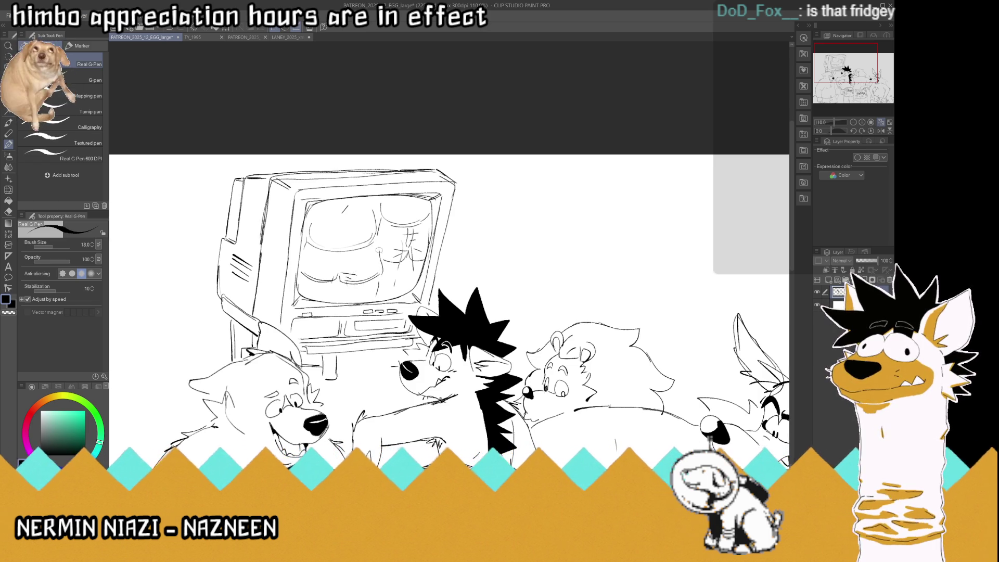
pyautogui.moveTo(346, 265); pyautogui.dragTo(307, 245)
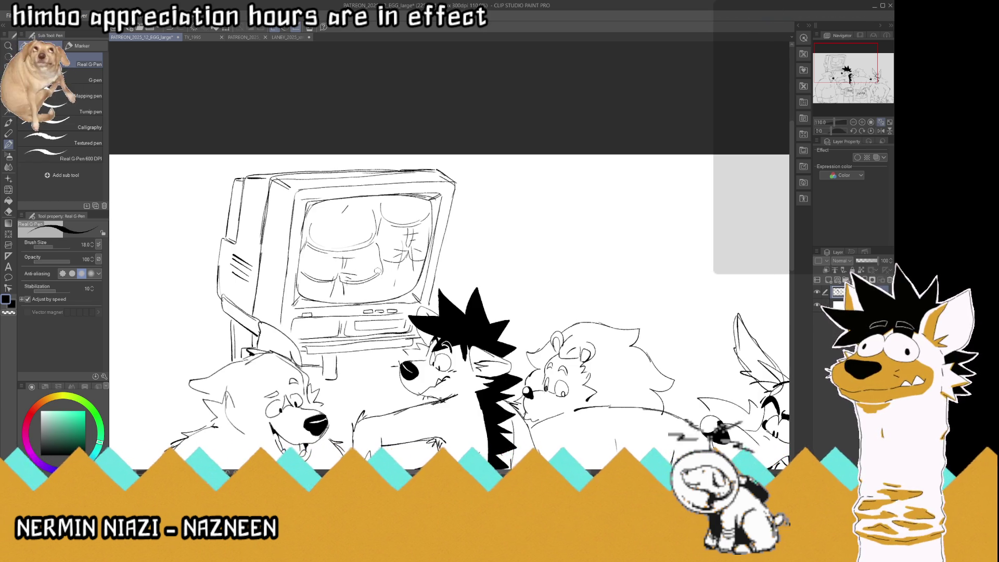
pyautogui.moveTo(404, 261); pyautogui.dragTo(398, 291)
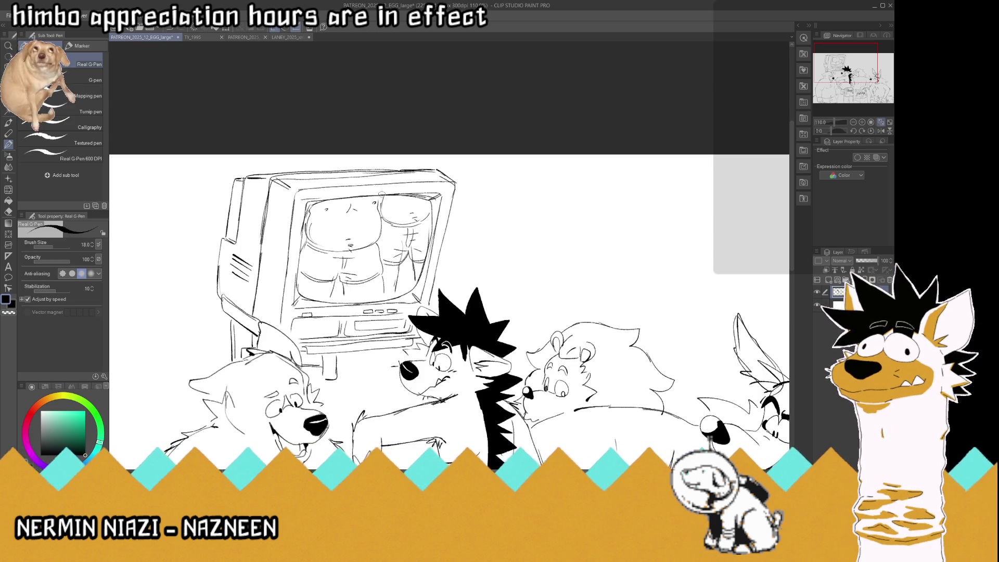
# Switch the drawing colour to transparent for erasing.
pyautogui.scroll(-2, 381, 194)
pyautogui.scroll(-3, 381, 193)
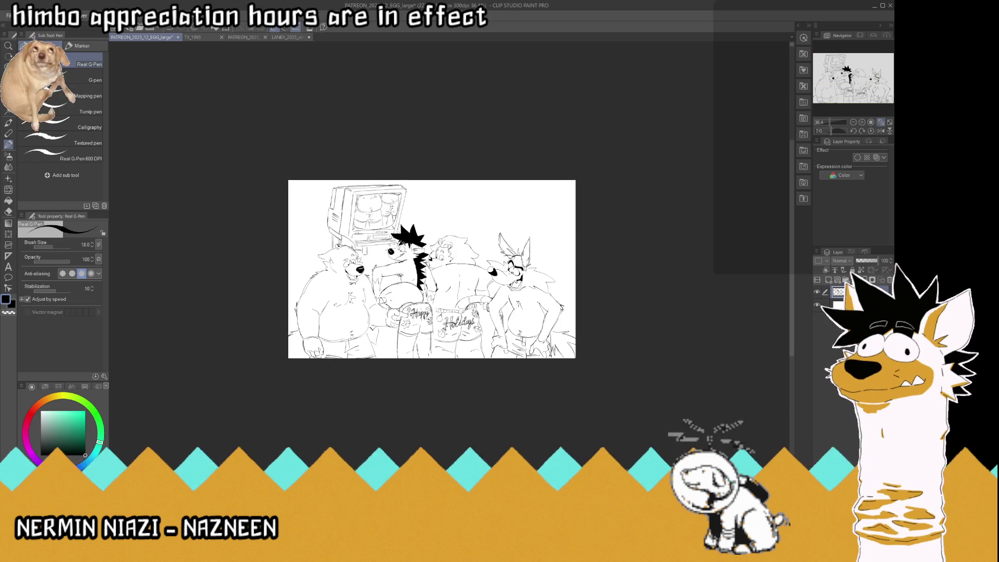
pyautogui.scroll(2, 366, 182)
pyautogui.scroll(3, 366, 182)
pyautogui.scroll(2, 366, 182)
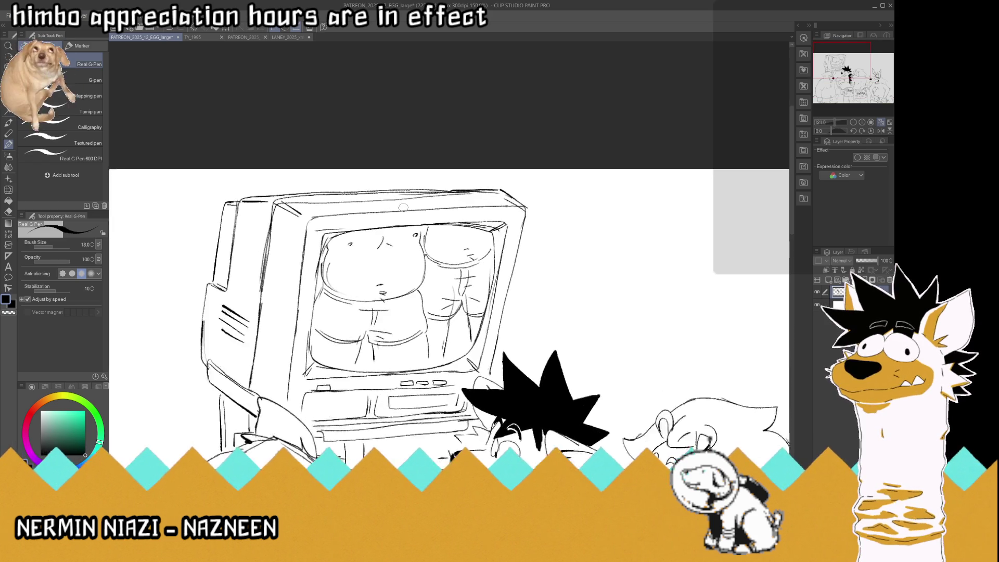
pyautogui.click(8, 312)
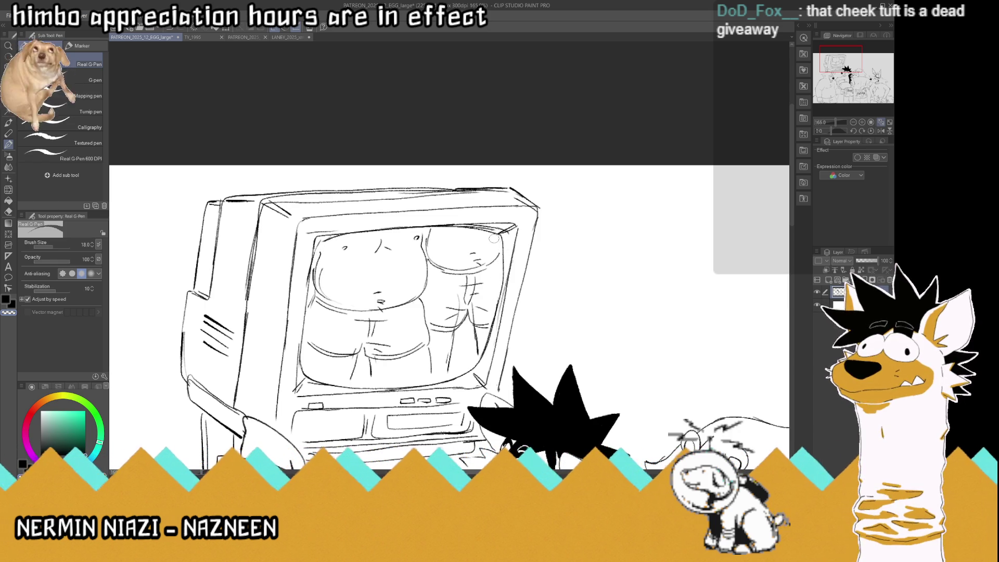
# Lasso the torso sketch in the TV screen, shift it slightly left, and deselect.
pyautogui.press('m')
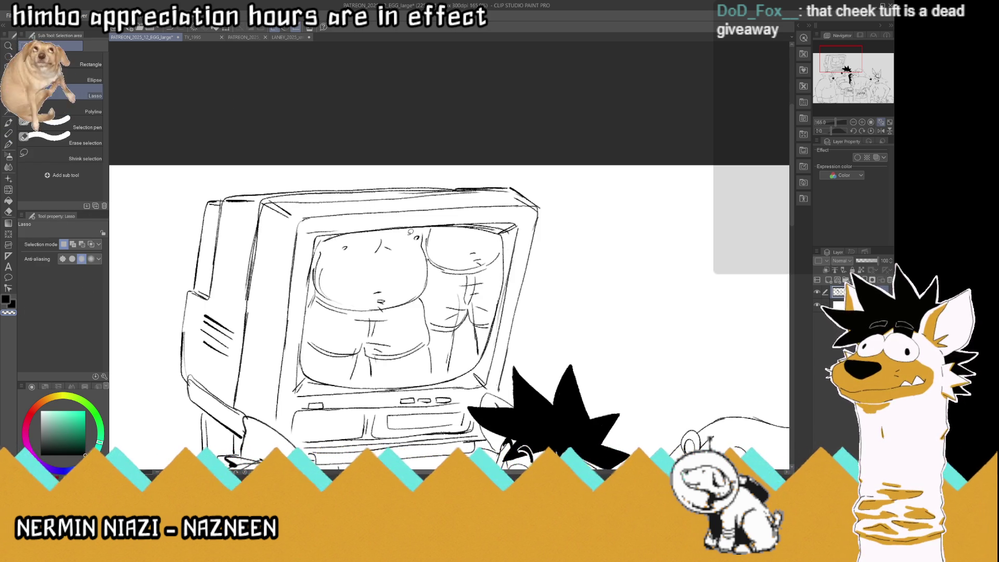
pyautogui.moveTo(425, 227)
pyautogui.mouseDown()
pyautogui.moveTo(502, 260)
pyautogui.moveTo(406, 382)
pyautogui.moveTo(316, 260)
pyautogui.moveTo(409, 235)
pyautogui.mouseUp()
pyautogui.press('k')
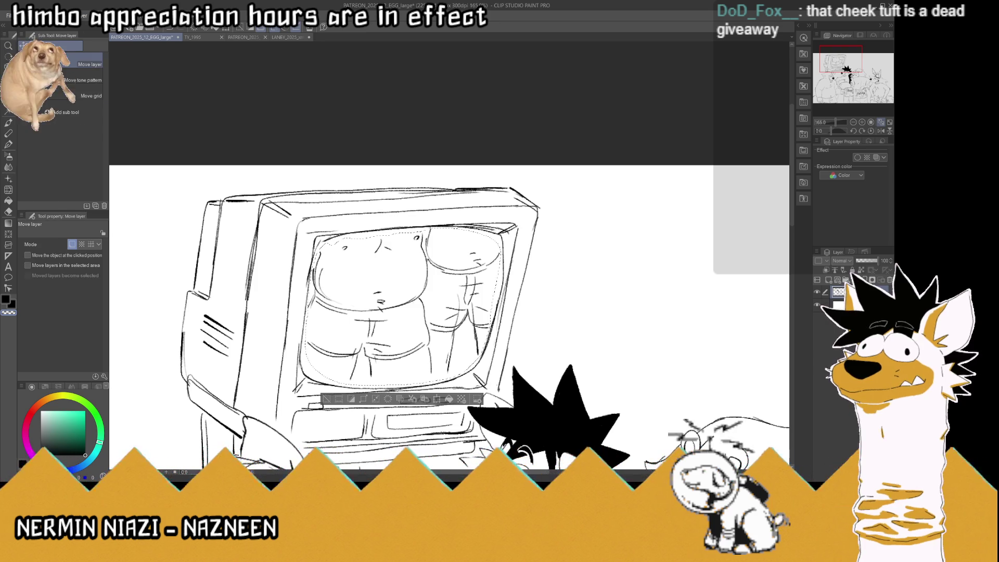
pyautogui.moveTo(474, 308); pyautogui.dragTo(465, 313)
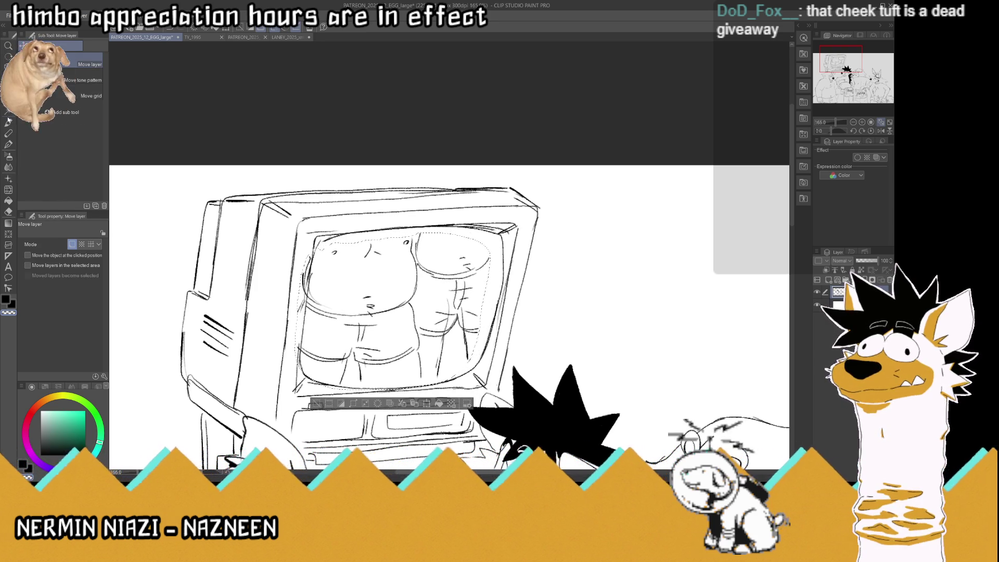
pyautogui.press('m')
pyautogui.hotkey('ctrl', 'd')
# Redraw the torso's right side, save, and ink the belly details in black.
pyautogui.press('p')
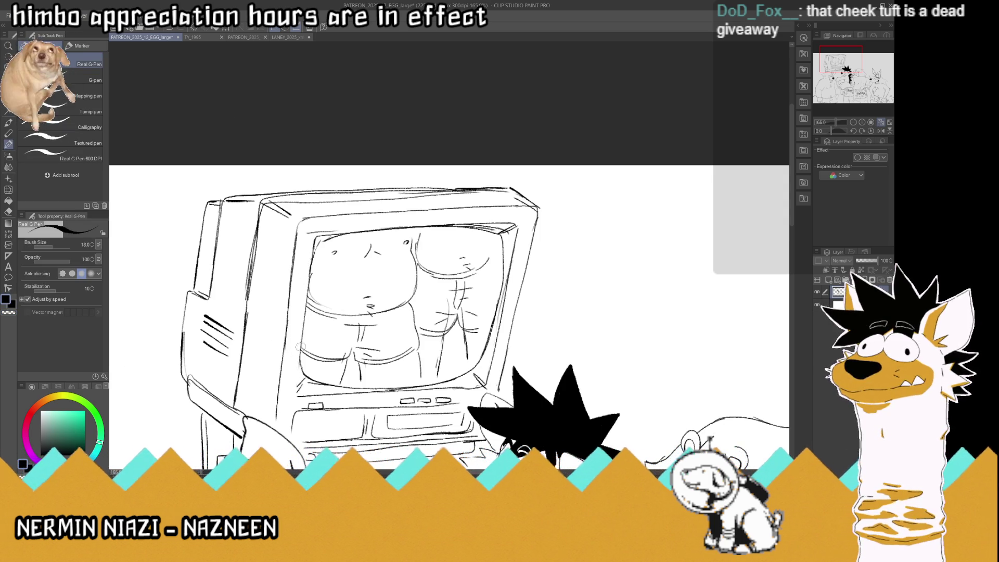
pyautogui.moveTo(479, 269); pyautogui.dragTo(478, 327)
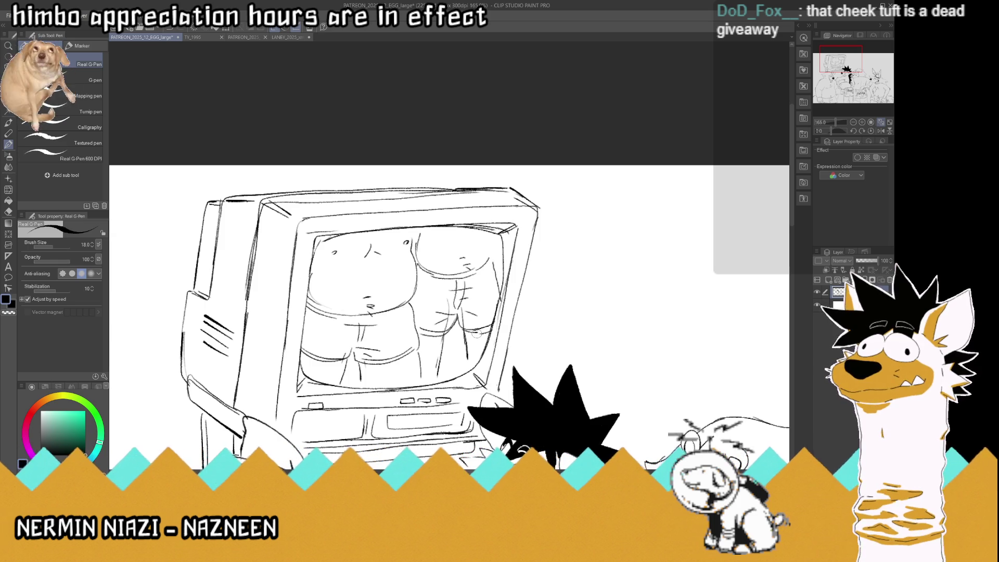
pyautogui.moveTo(494, 268); pyautogui.dragTo(492, 240)
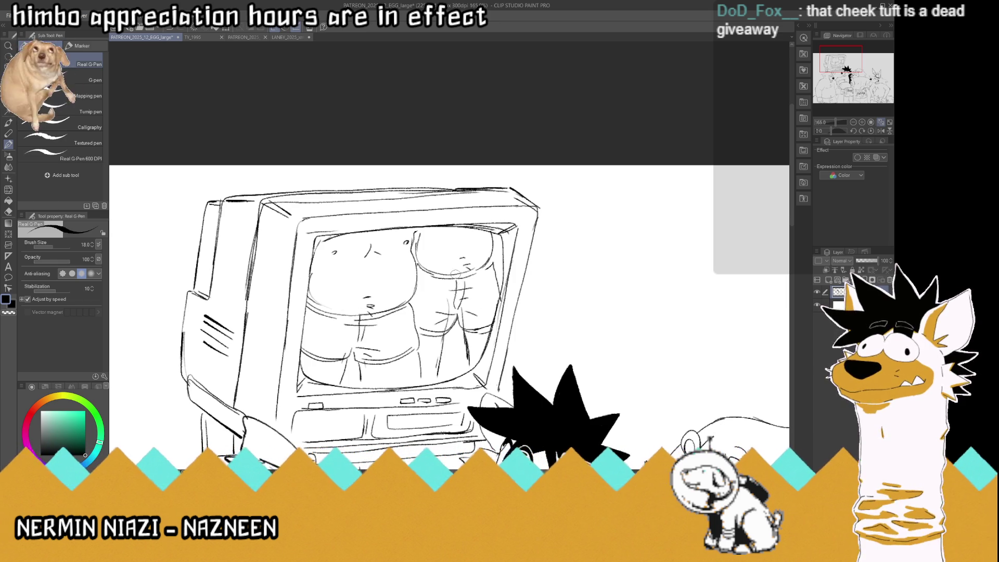
pyautogui.hotkey('ctrl', 's')
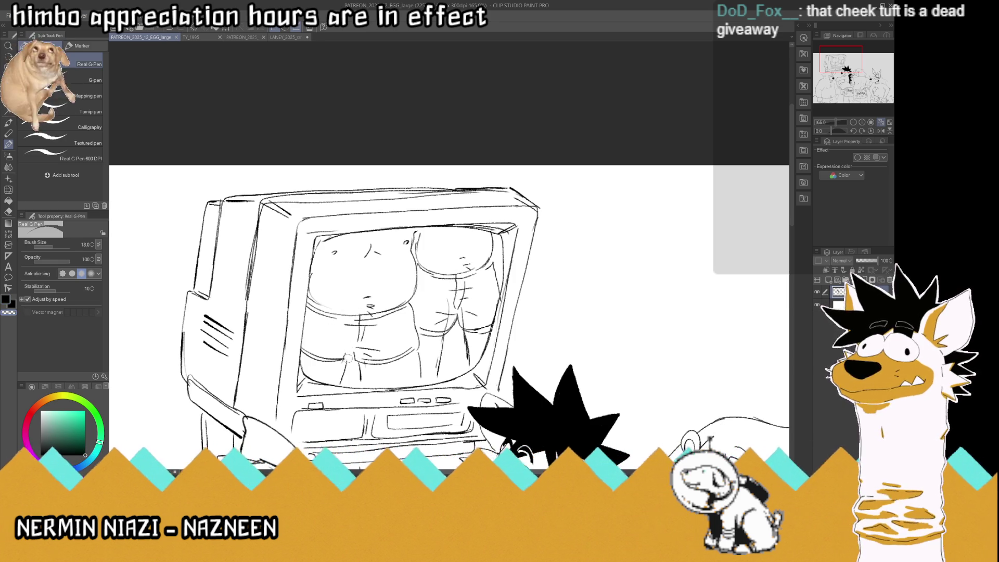
pyautogui.moveTo(344, 359); pyautogui.dragTo(359, 347)
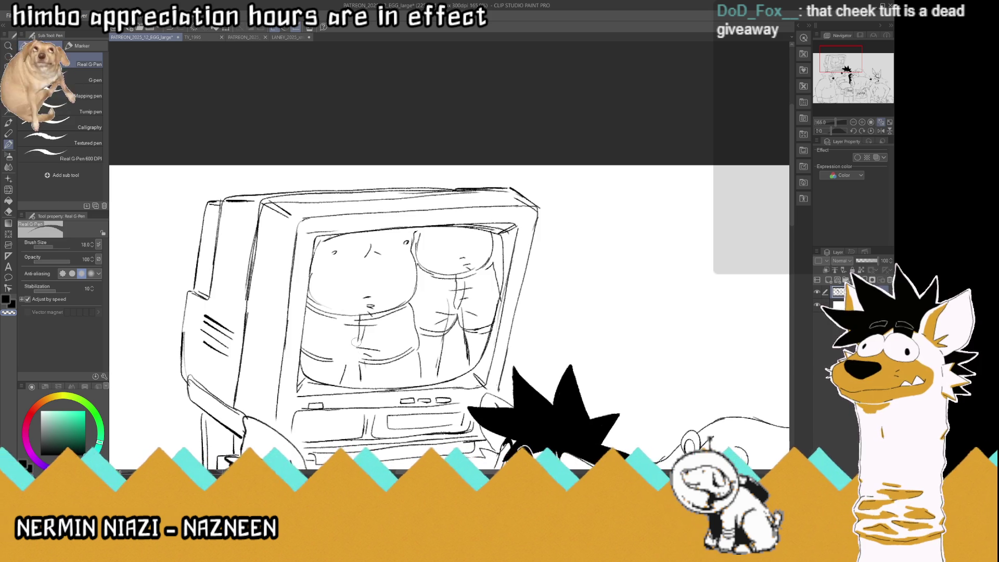
pyautogui.click(6, 299)
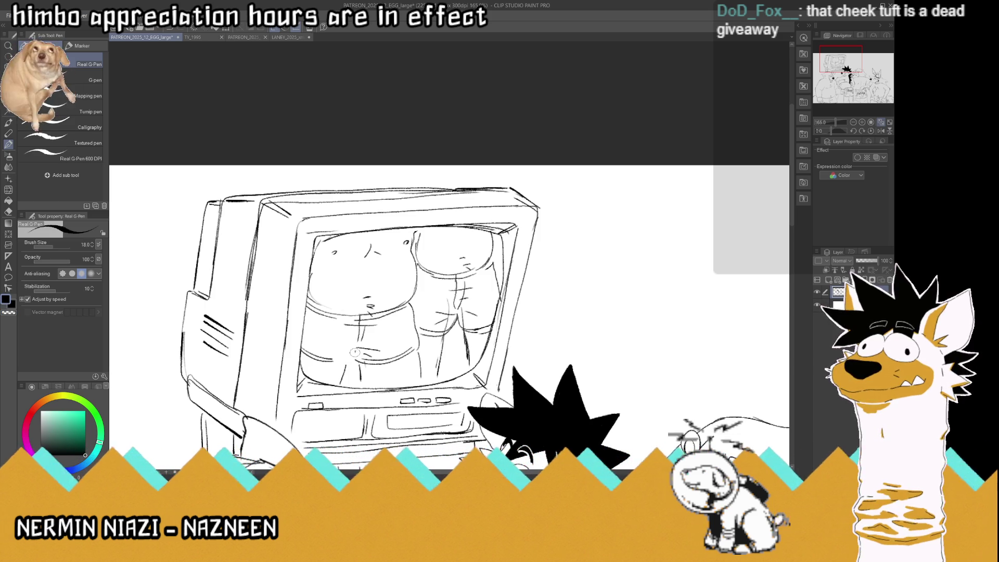
pyautogui.moveTo(357, 361)
pyautogui.mouseDown()
pyautogui.moveTo(332, 364)
pyautogui.moveTo(357, 358)
pyautogui.mouseUp()
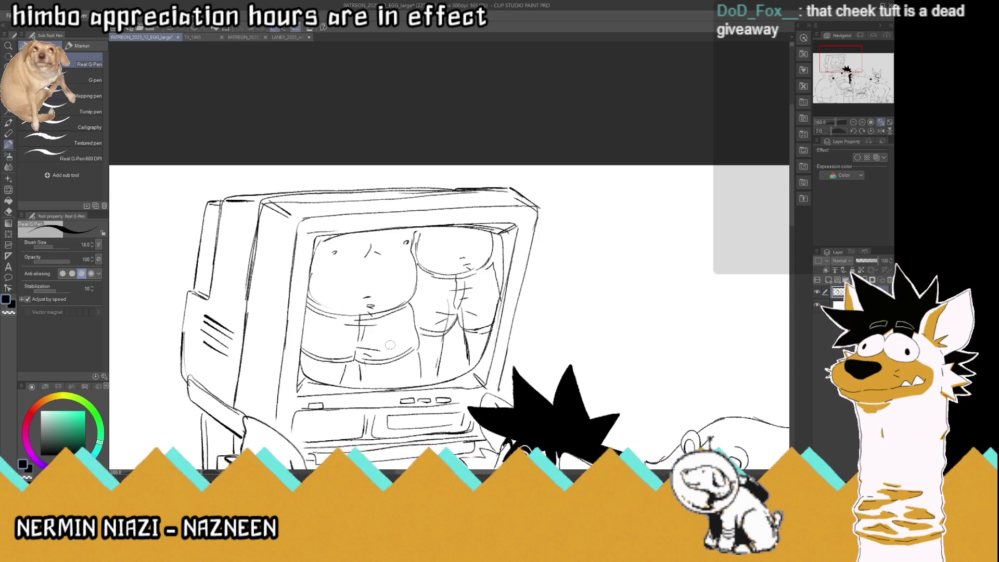
# Lighten part of the bear's ear lines by erasing with transparent colour.
pyautogui.scroll(-4, 385, 192)
pyautogui.scroll(-2, 359, 192)
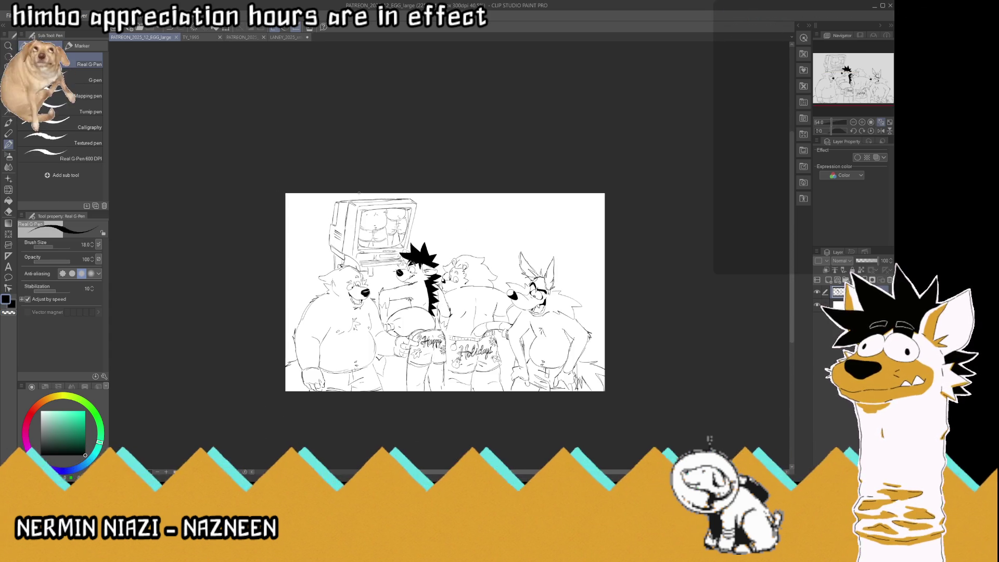
pyautogui.scroll(3, 437, 326)
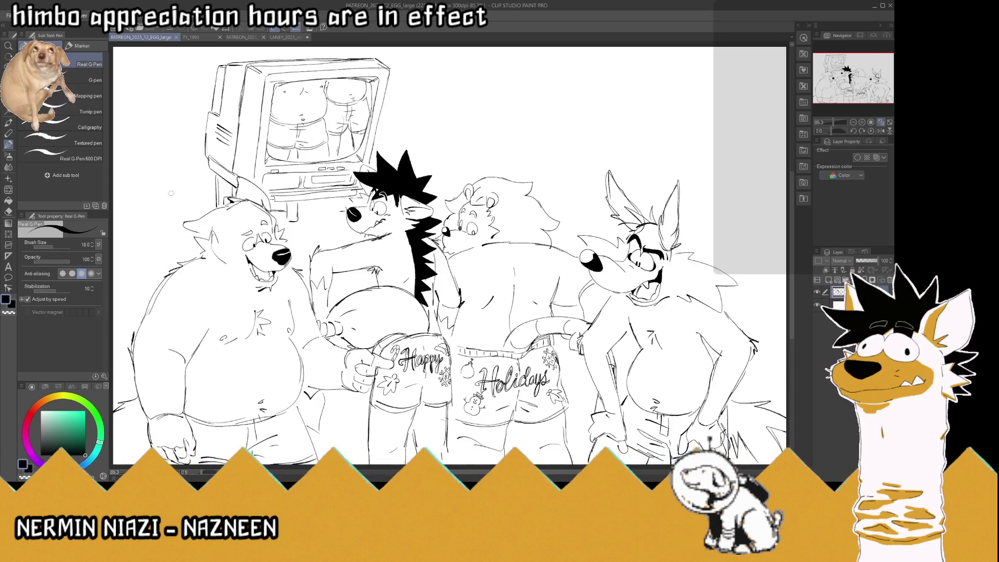
pyautogui.click(10, 313)
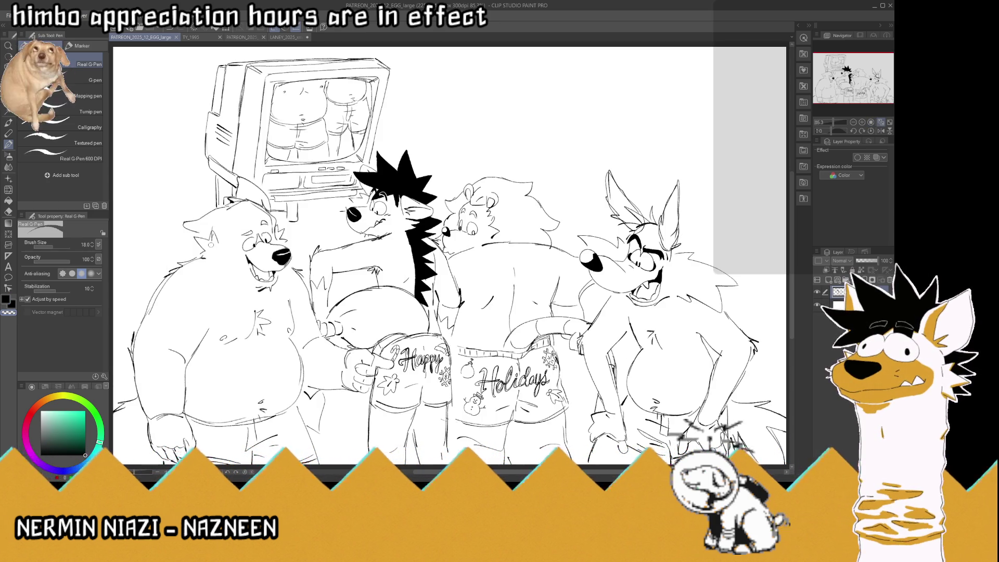
pyautogui.moveTo(211, 250); pyautogui.dragTo(214, 252)
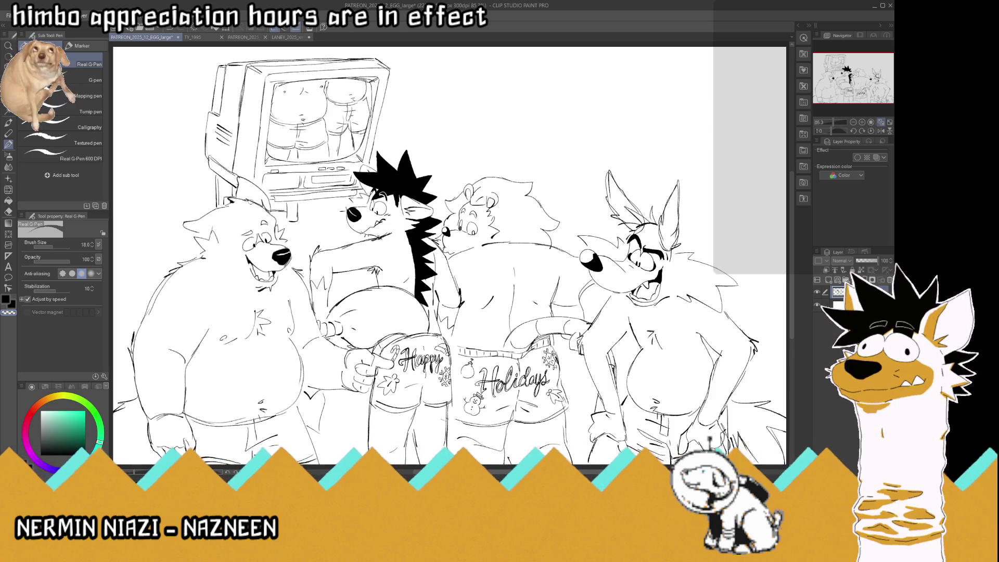
# Save the illustration and redraw part of the bear's head outline.
pyautogui.hotkey('ctrl', 's')
pyautogui.scroll(-3, 298, 222)
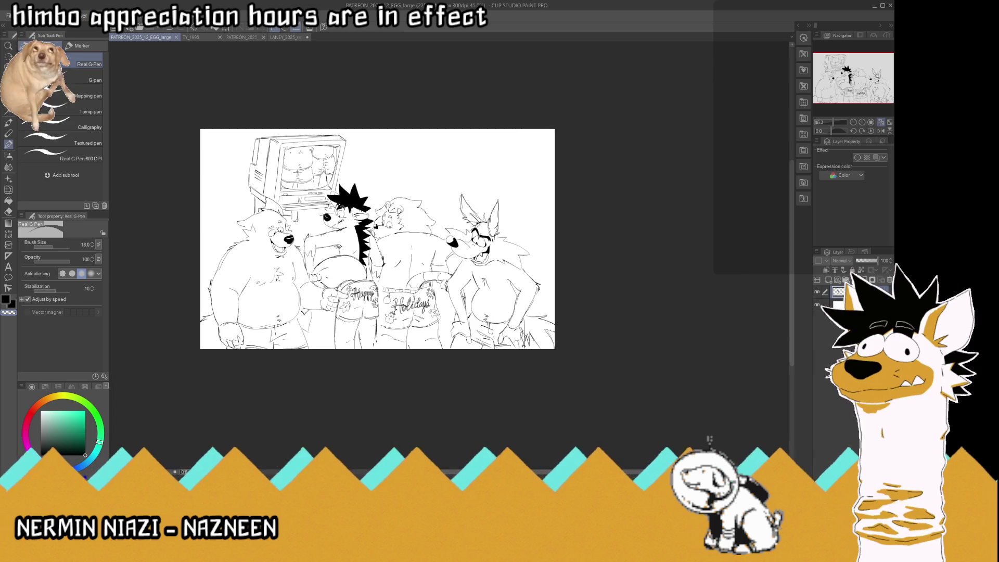
pyautogui.scroll(2, 221, 205)
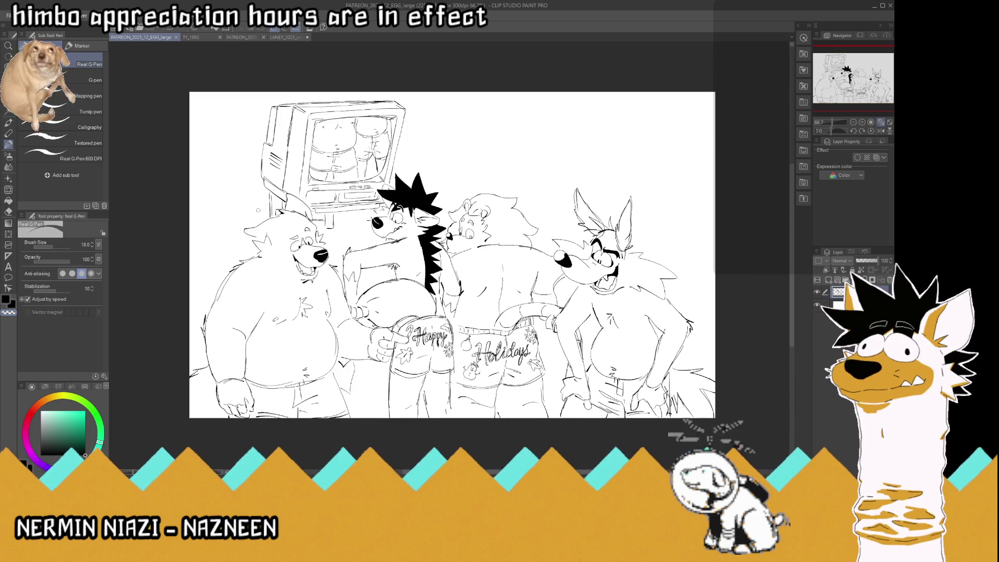
pyautogui.scroll(3, 278, 223)
pyautogui.moveTo(279, 222); pyautogui.dragTo(291, 210)
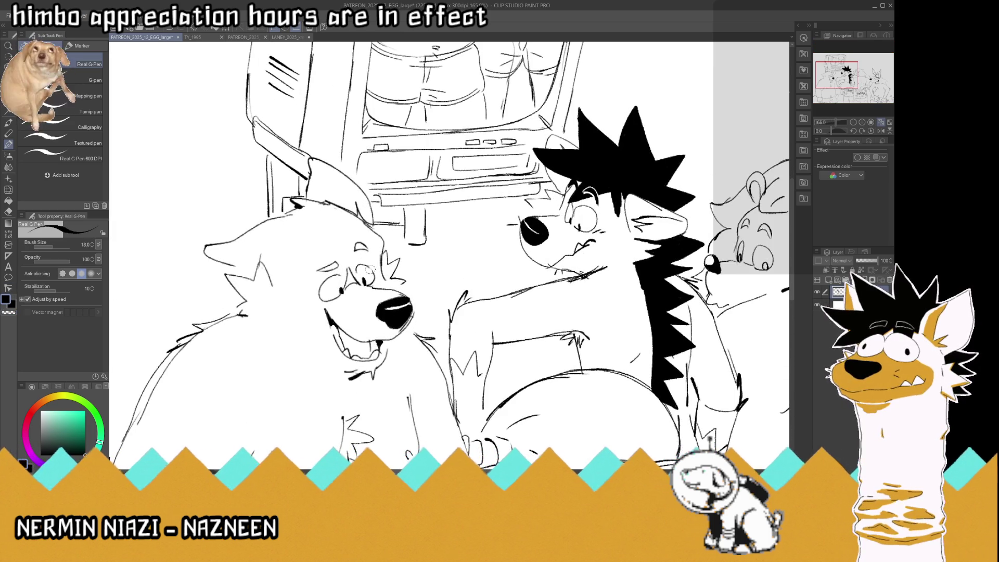
# Flip the canvas horizontally and add a fur stroke down from the bear's ear tip.
pyautogui.hotkey('ctrl', '0')
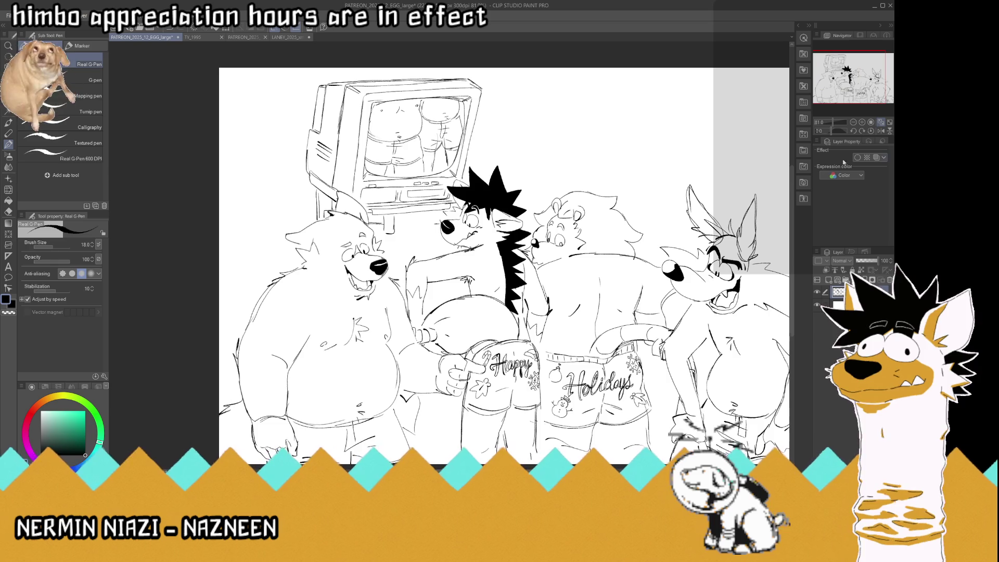
pyautogui.click(880, 131)
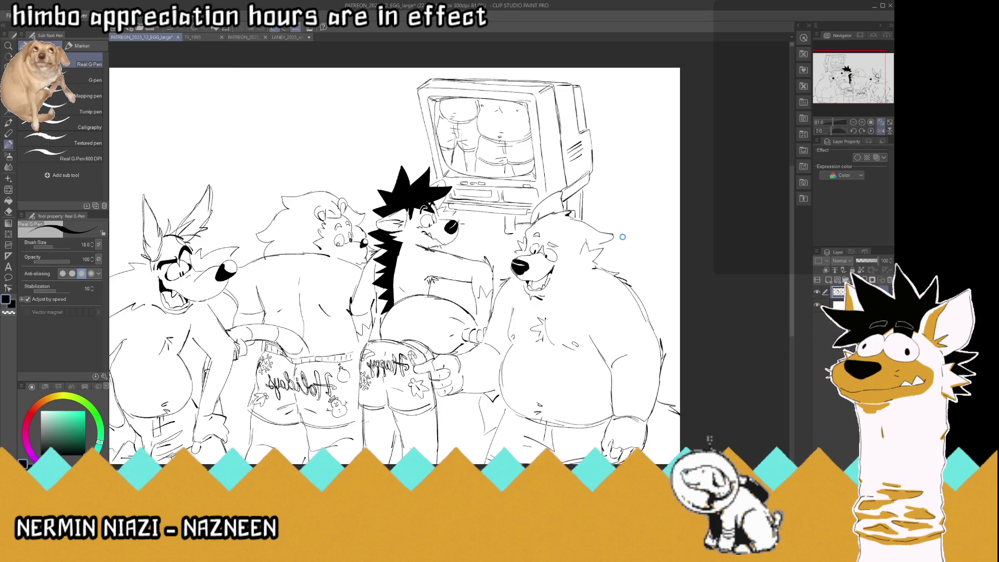
pyautogui.scroll(1, 613, 216)
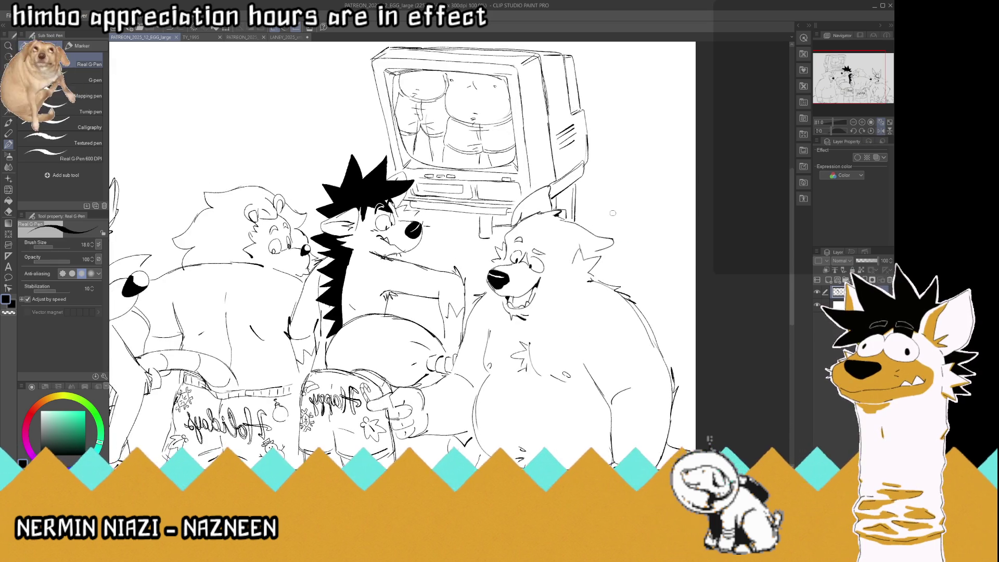
pyautogui.scroll(1, 613, 213)
pyautogui.scroll(1, 613, 213)
pyautogui.scroll(1, 613, 213)
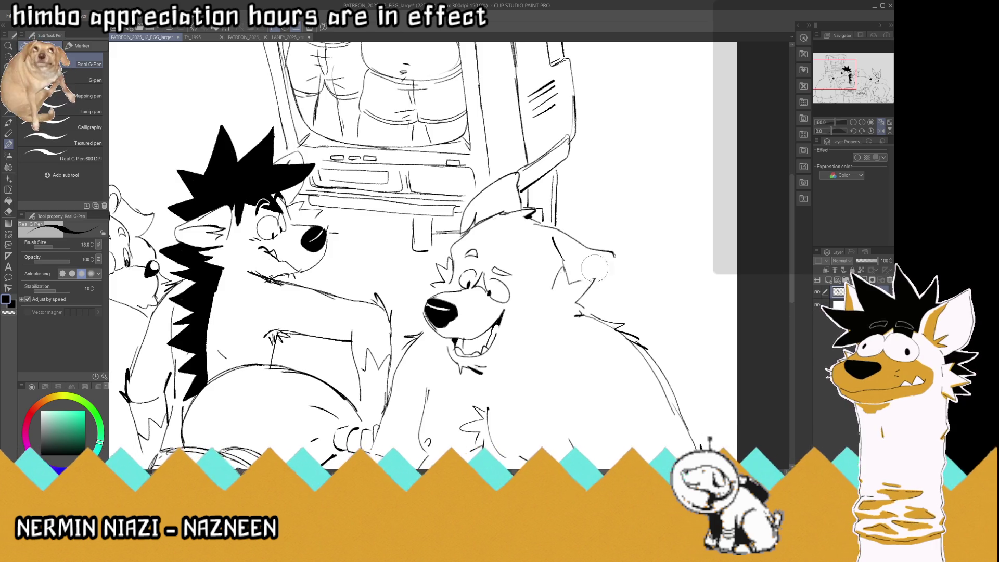
pyautogui.moveTo(615, 254); pyautogui.dragTo(593, 278)
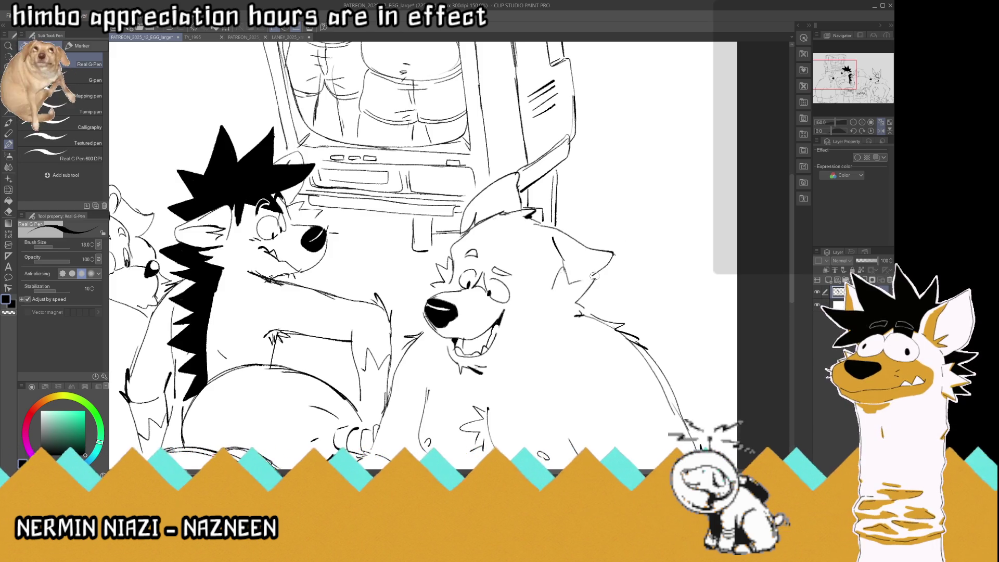
# Ink a line along the bear's eyebrow, then fit the view and unflip the canvas.
pyautogui.scroll(-2, 594, 279)
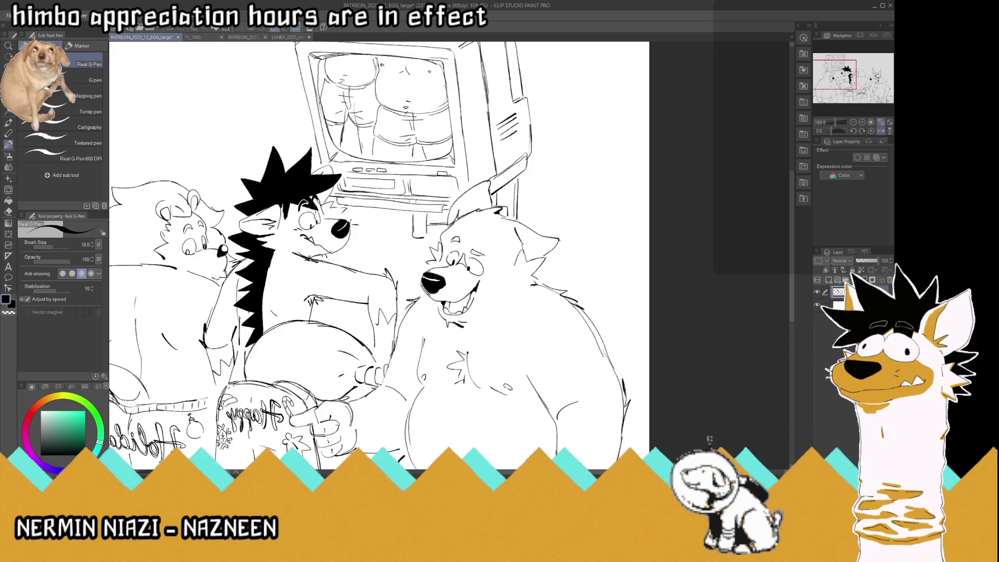
pyautogui.scroll(3, 459, 253)
pyautogui.press('c')
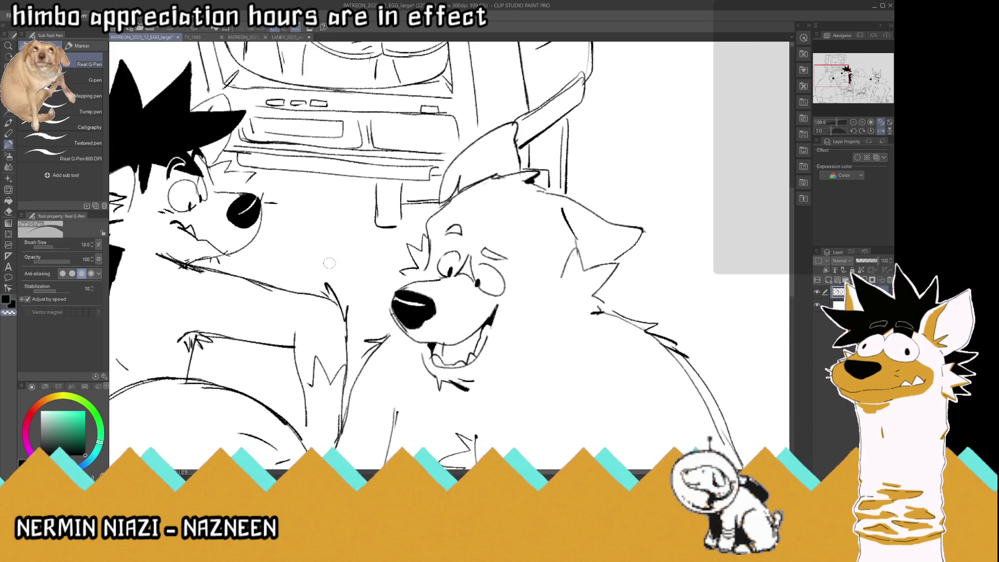
pyautogui.press('c')
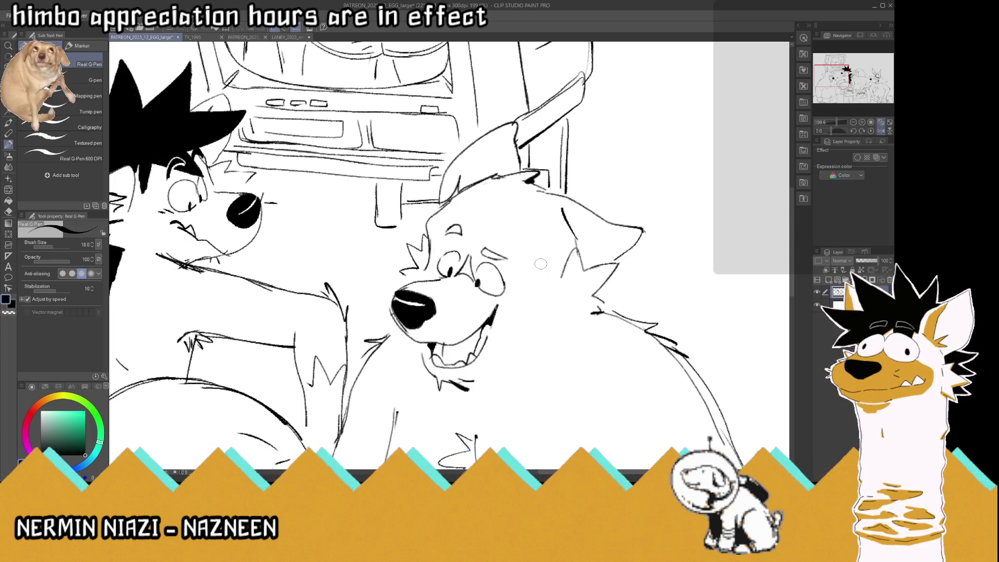
pyautogui.scroll(-2, 478, 268)
pyautogui.scroll(1, 497, 233)
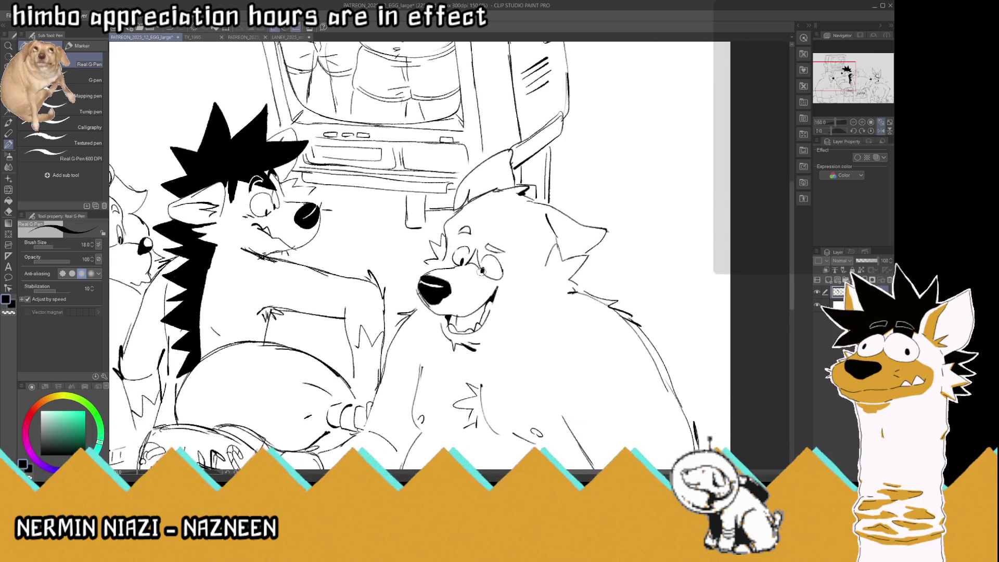
pyautogui.moveTo(487, 245); pyautogui.dragTo(504, 253)
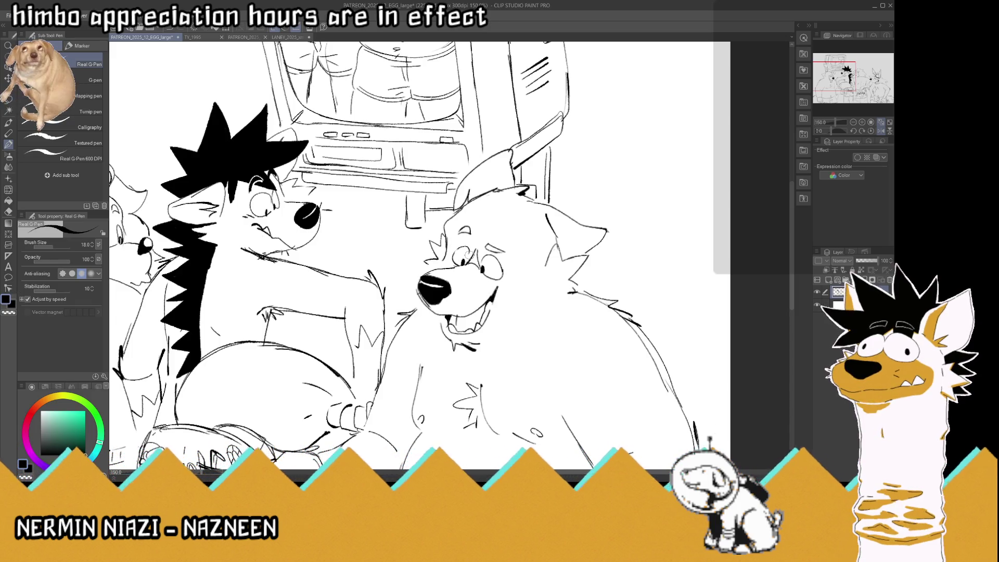
pyautogui.click(882, 122)
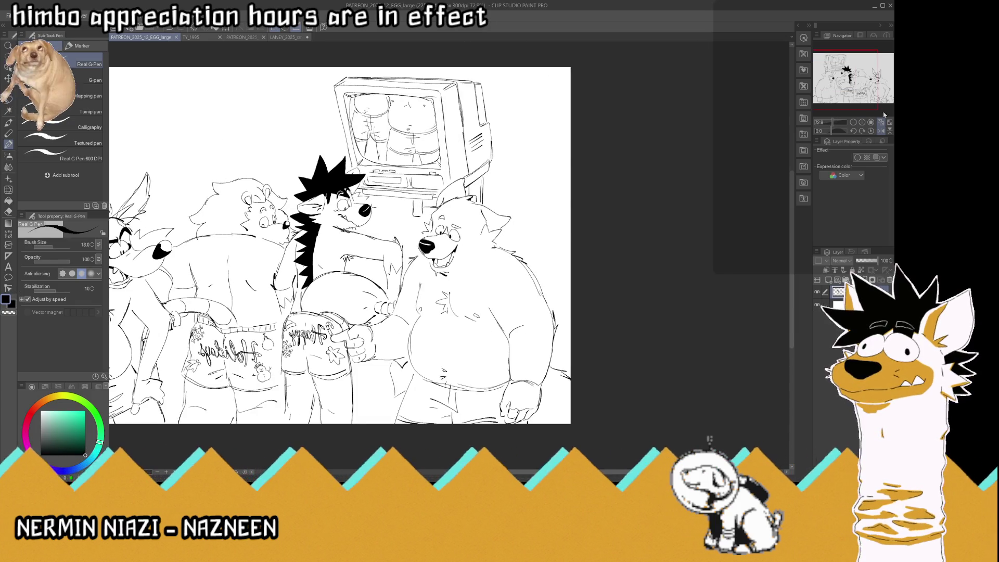
pyautogui.click(883, 122)
# Draw a line along the TV's lower-left edge, then fit the whole drawing in the window.
pyautogui.click(881, 130)
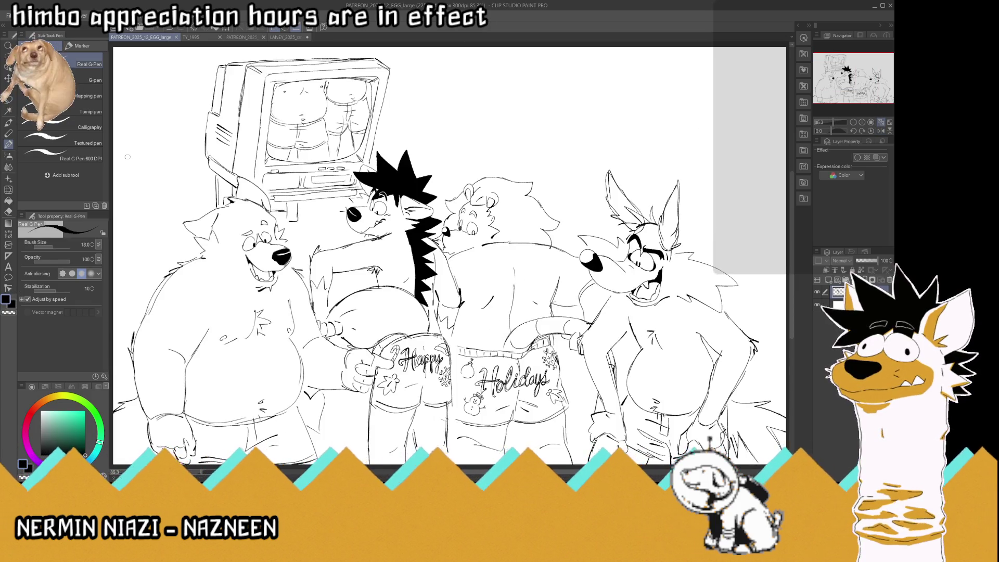
pyautogui.scroll(3, 143, 154)
pyautogui.scroll(1, 143, 154)
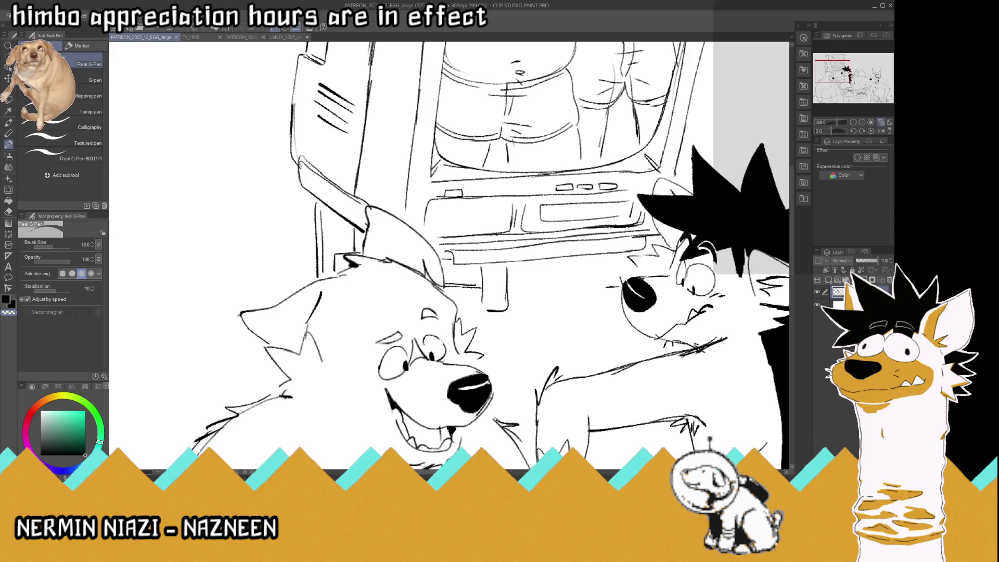
pyautogui.moveTo(300, 157); pyautogui.dragTo(366, 229)
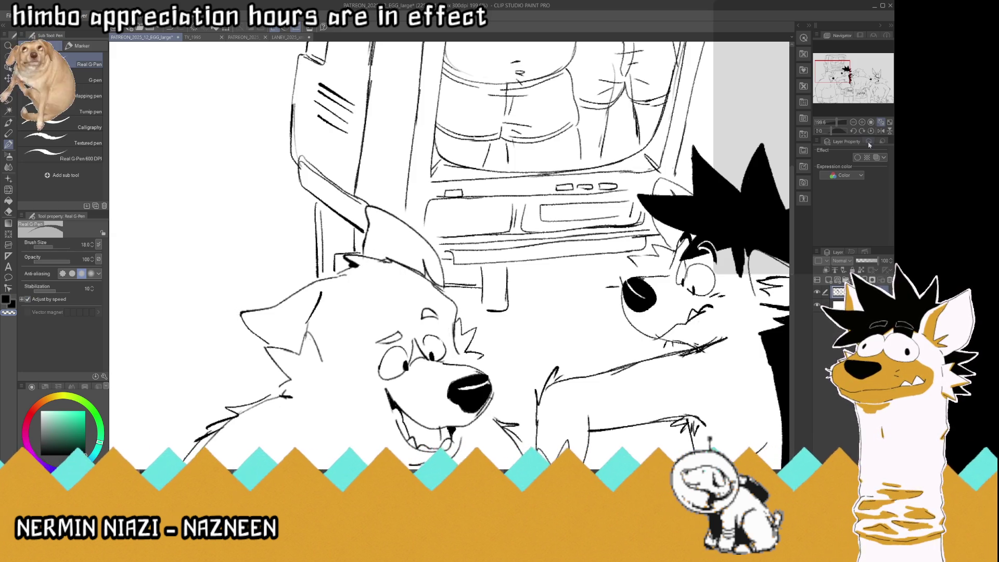
pyautogui.click(882, 123)
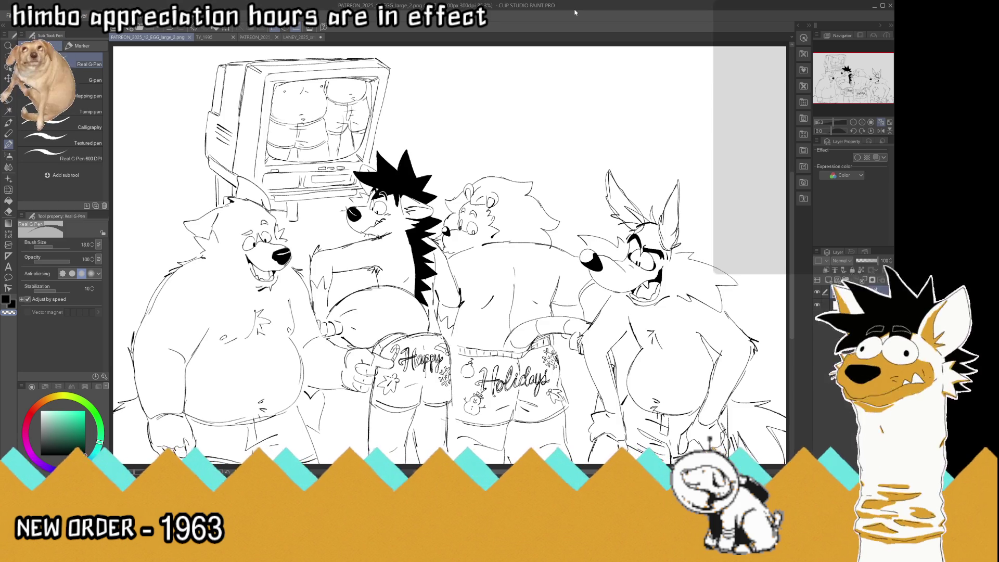
# Create a new blank 1000x1000 canvas titled 'Illustration' with Ctrl+N.
pyautogui.hotkey('ctrl', 'n')
pyautogui.press('Return')
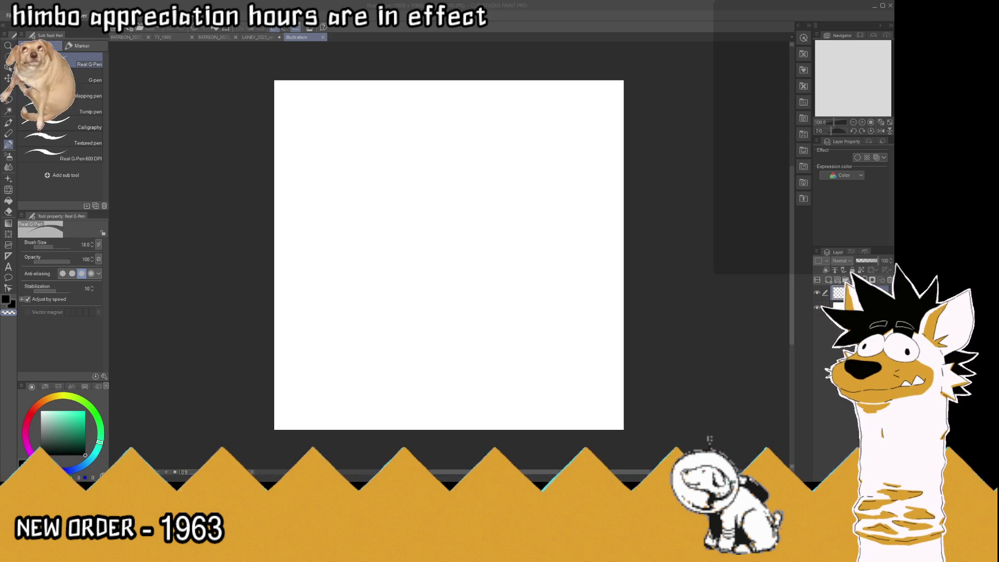
pyautogui.click(485, 26)
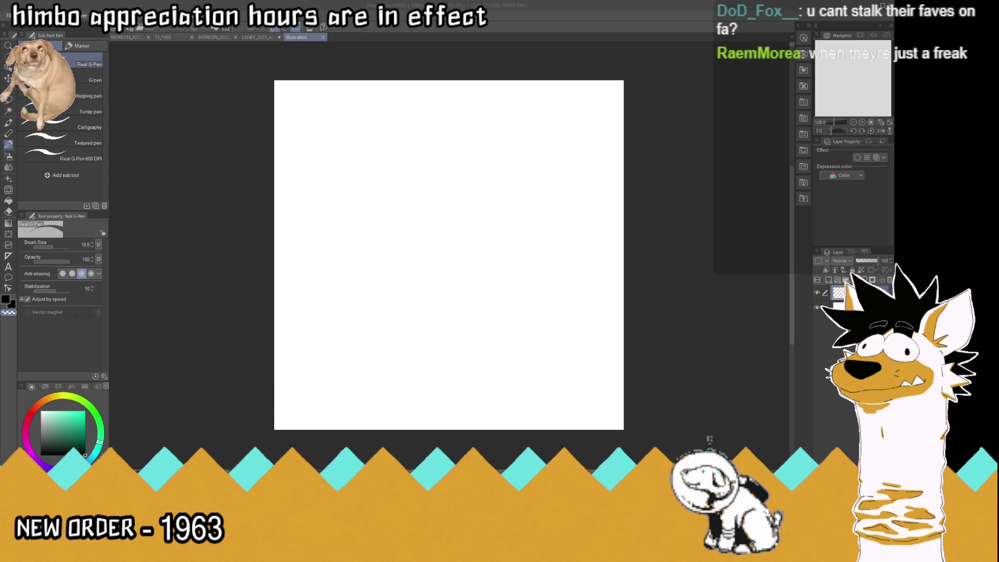
pyautogui.click(395, 357)
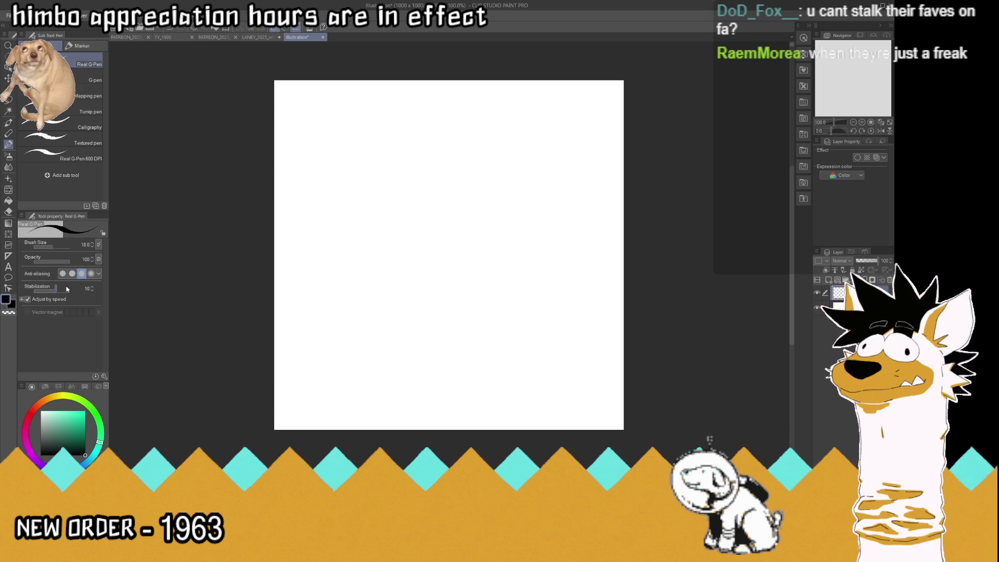
pyautogui.moveTo(407, 401); pyautogui.dragTo(406, 373)
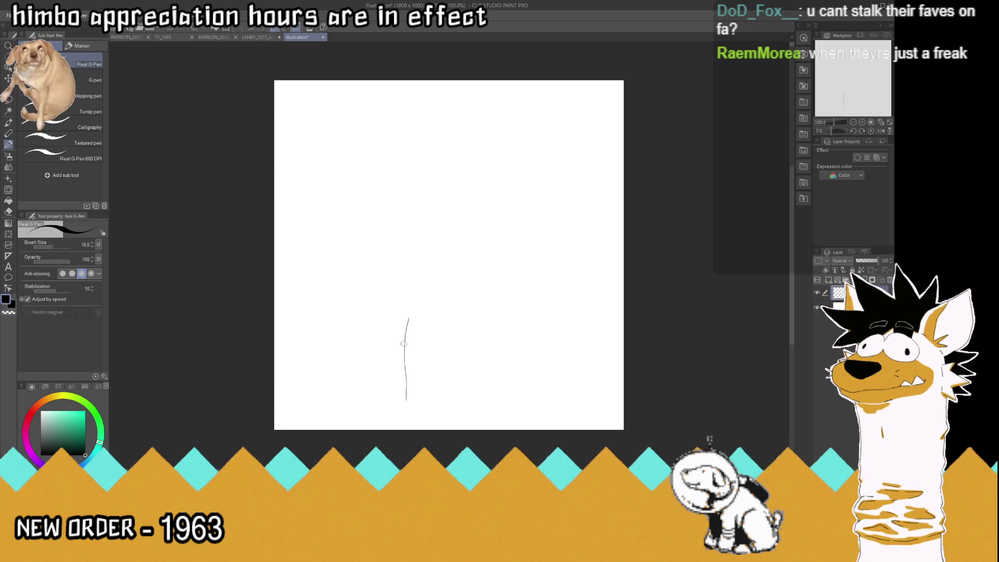
pyautogui.moveTo(407, 338)
pyautogui.mouseDown()
pyautogui.moveTo(459, 253)
pyautogui.moveTo(512, 236)
pyautogui.moveTo(509, 248)
pyautogui.mouseUp()
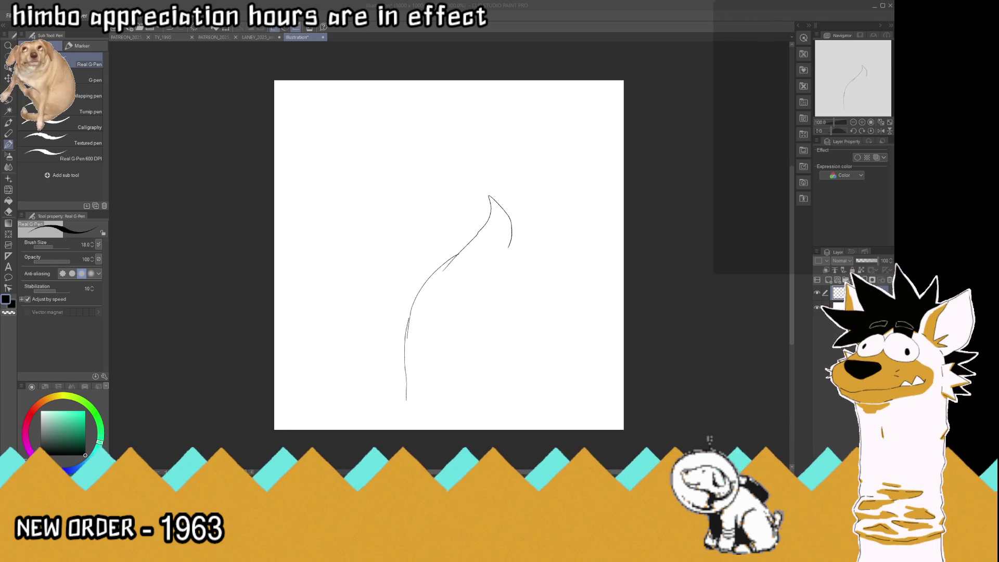
pyautogui.moveTo(584, 294); pyautogui.dragTo(618, 334)
pyautogui.press('Delete')
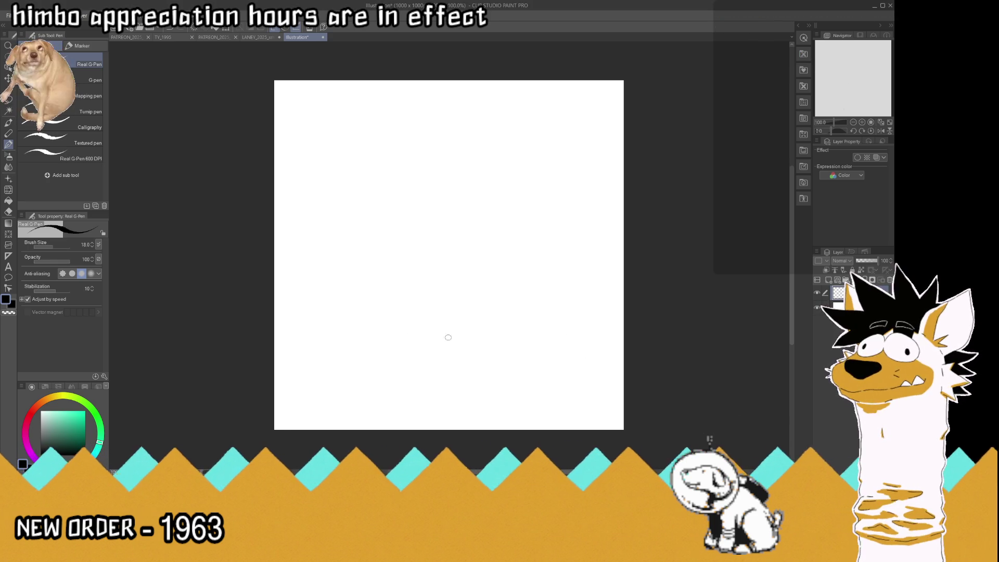
# Sketch the belt with its hanging end, the tall curved outline, and the robe's left edge and shoulder.
pyautogui.moveTo(451, 363)
pyautogui.mouseDown()
pyautogui.moveTo(420, 367)
pyautogui.moveTo(430, 376)
pyautogui.moveTo(423, 419)
pyautogui.moveTo(437, 364)
pyautogui.moveTo(412, 396)
pyautogui.moveTo(411, 428)
pyautogui.moveTo(441, 371)
pyautogui.moveTo(441, 420)
pyautogui.mouseUp()
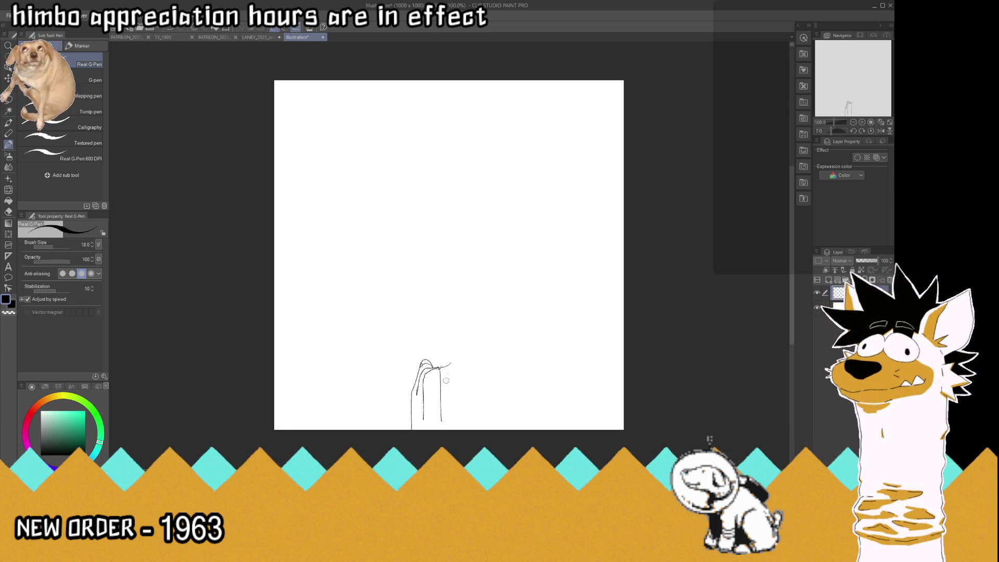
pyautogui.moveTo(438, 365)
pyautogui.mouseDown()
pyautogui.moveTo(509, 354)
pyautogui.moveTo(510, 369)
pyautogui.moveTo(449, 370)
pyautogui.moveTo(446, 426)
pyautogui.moveTo(429, 331)
pyautogui.moveTo(496, 191)
pyautogui.moveTo(433, 331)
pyautogui.mouseUp()
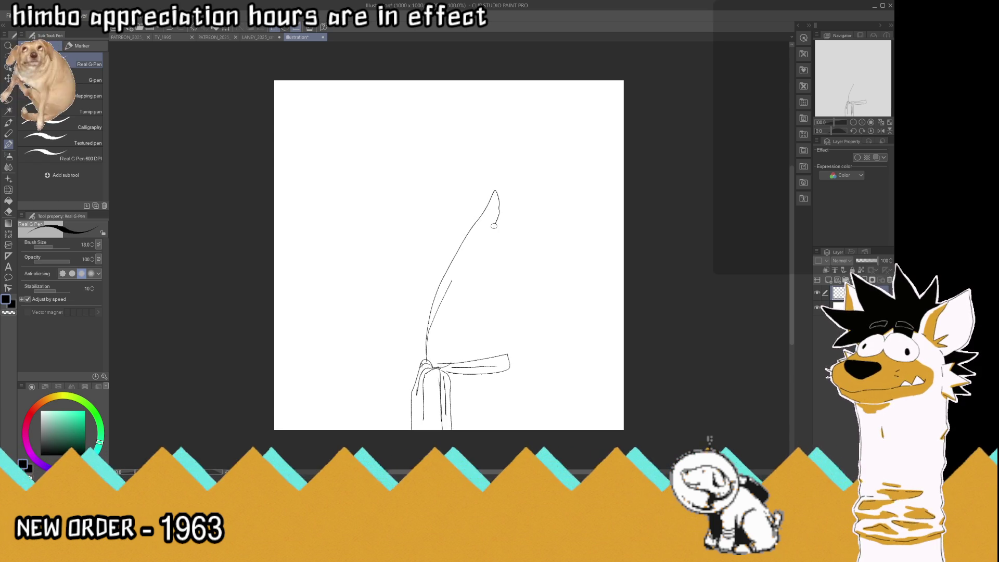
pyautogui.moveTo(457, 250)
pyautogui.mouseDown()
pyautogui.moveTo(461, 199)
pyautogui.moveTo(501, 214)
pyautogui.mouseUp()
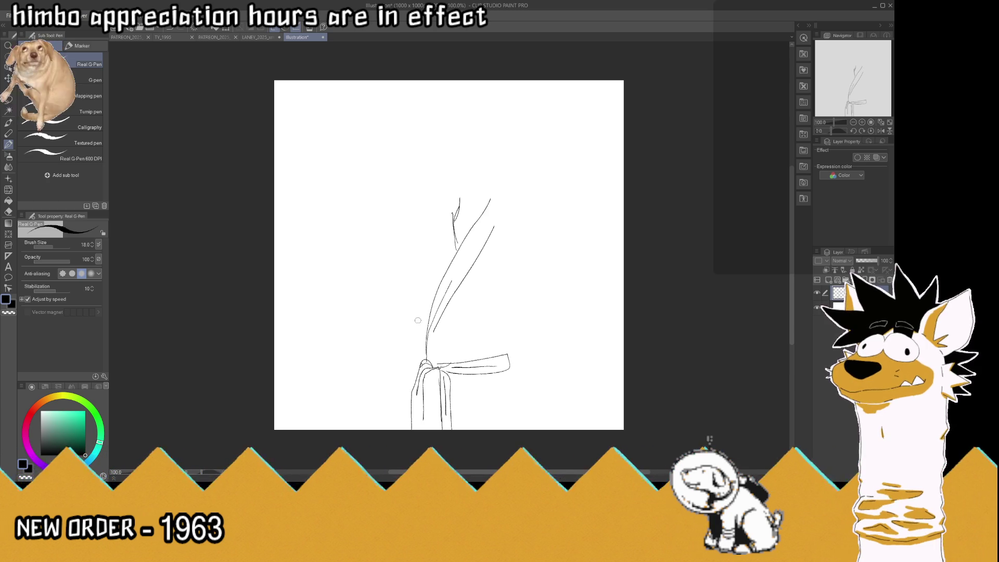
pyautogui.moveTo(418, 290)
pyautogui.mouseDown()
pyautogui.moveTo(421, 331)
pyautogui.moveTo(417, 292)
pyautogui.moveTo(430, 289)
pyautogui.moveTo(417, 255)
pyautogui.mouseUp()
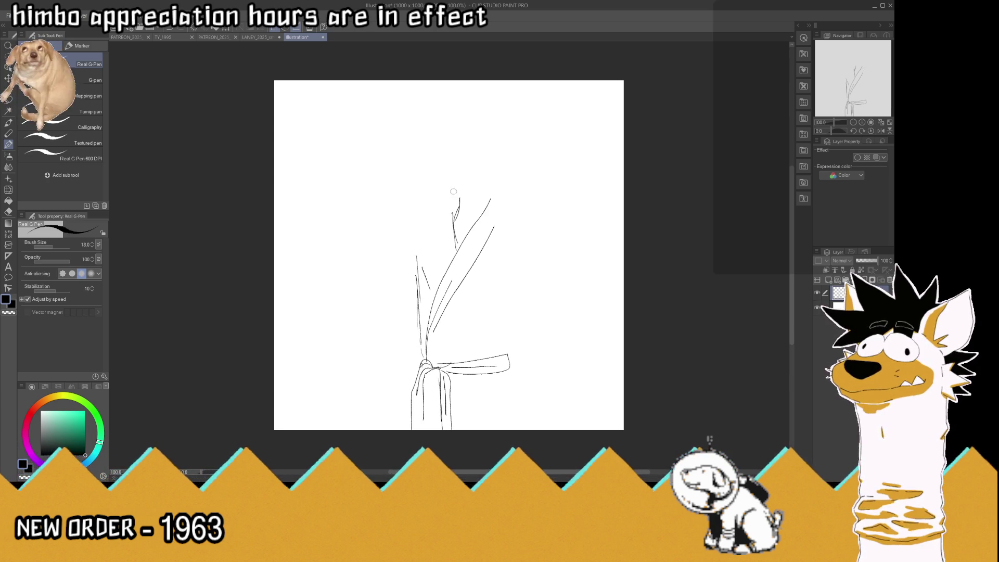
pyautogui.moveTo(455, 188)
pyautogui.mouseDown()
pyautogui.moveTo(409, 235)
pyautogui.moveTo(481, 204)
pyautogui.moveTo(446, 286)
pyautogui.mouseUp()
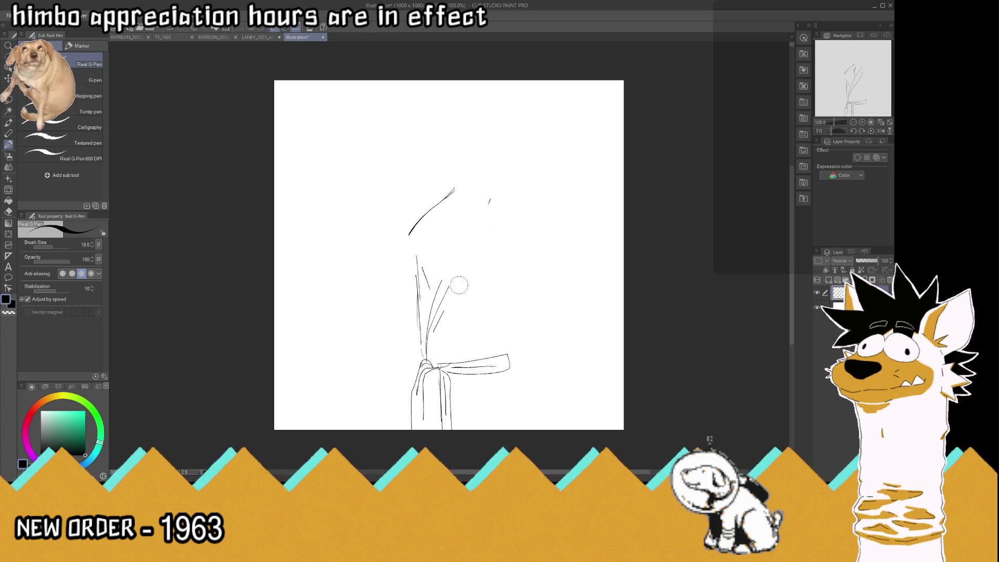
# Add the robe's right side, the back curve, the lower fold line and a neck line.
pyautogui.moveTo(514, 370)
pyautogui.mouseDown()
pyautogui.moveTo(521, 301)
pyautogui.moveTo(530, 302)
pyautogui.mouseUp()
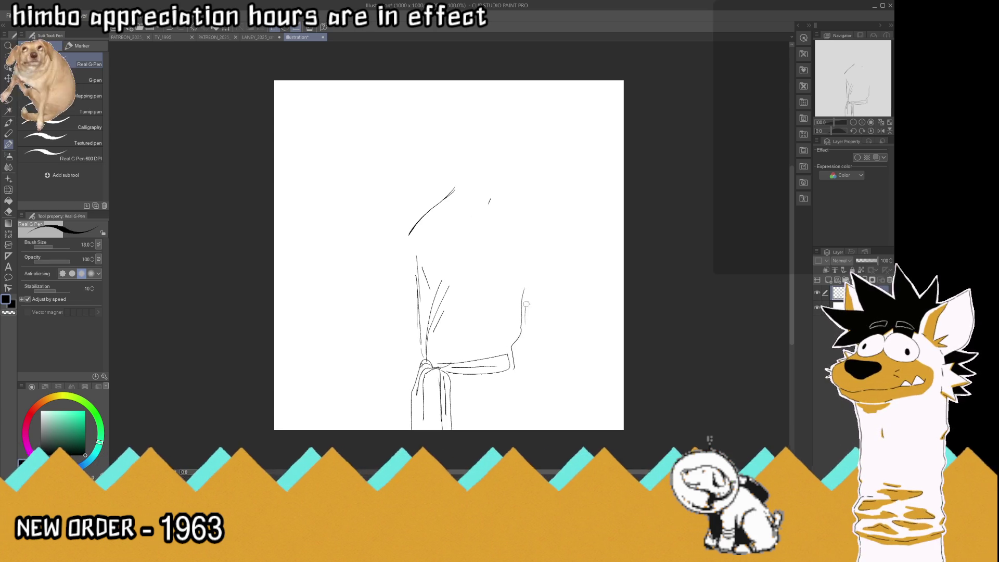
pyautogui.moveTo(507, 203); pyautogui.dragTo(539, 266)
pyautogui.moveTo(501, 356)
pyautogui.mouseDown()
pyautogui.moveTo(505, 373)
pyautogui.moveTo(527, 385)
pyautogui.moveTo(531, 421)
pyautogui.mouseUp()
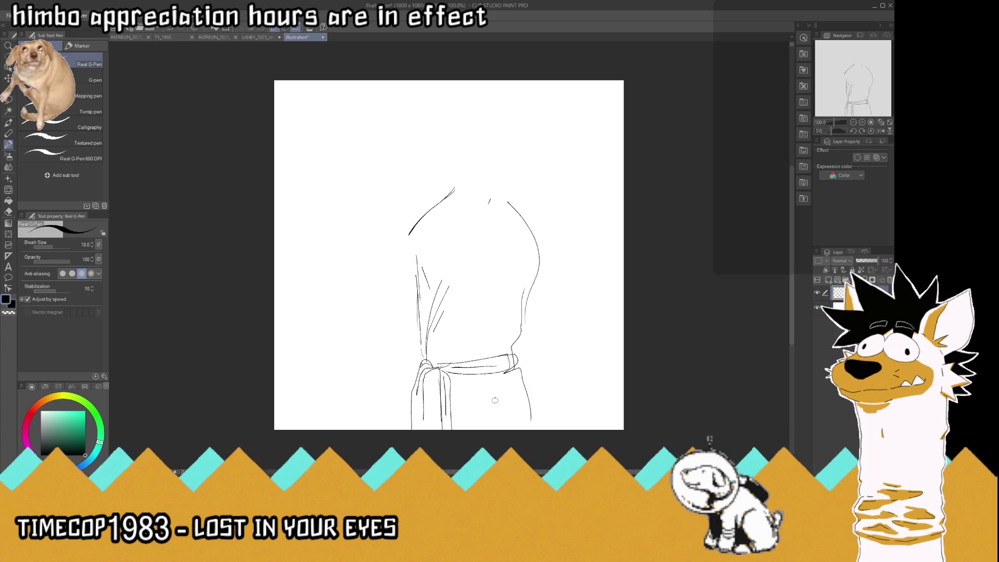
pyautogui.moveTo(456, 393)
pyautogui.mouseDown()
pyautogui.moveTo(505, 397)
pyautogui.moveTo(515, 413)
pyautogui.moveTo(458, 429)
pyautogui.mouseUp()
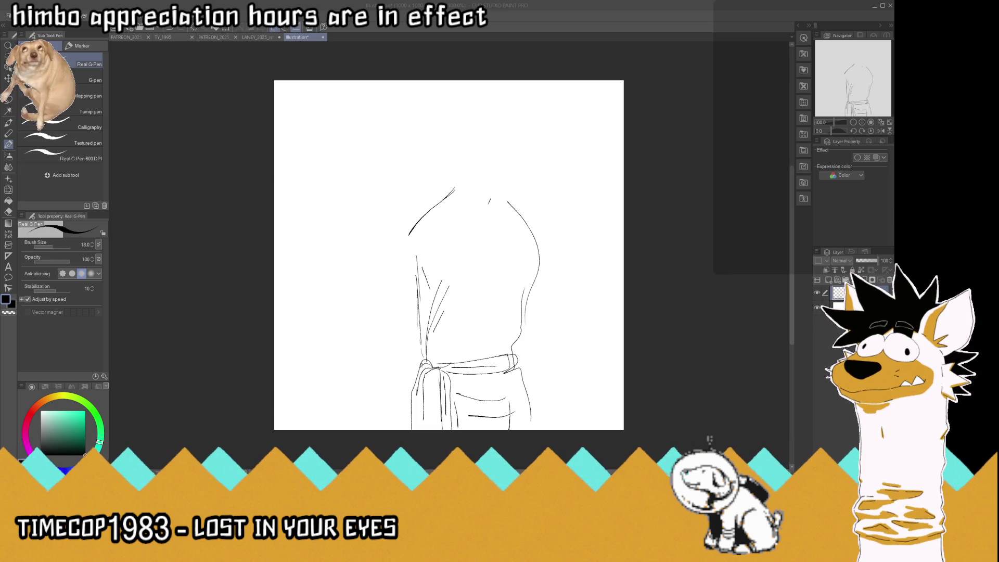
pyautogui.moveTo(514, 208)
pyautogui.mouseDown()
pyautogui.moveTo(496, 168)
pyautogui.moveTo(450, 204)
pyautogui.mouseUp()
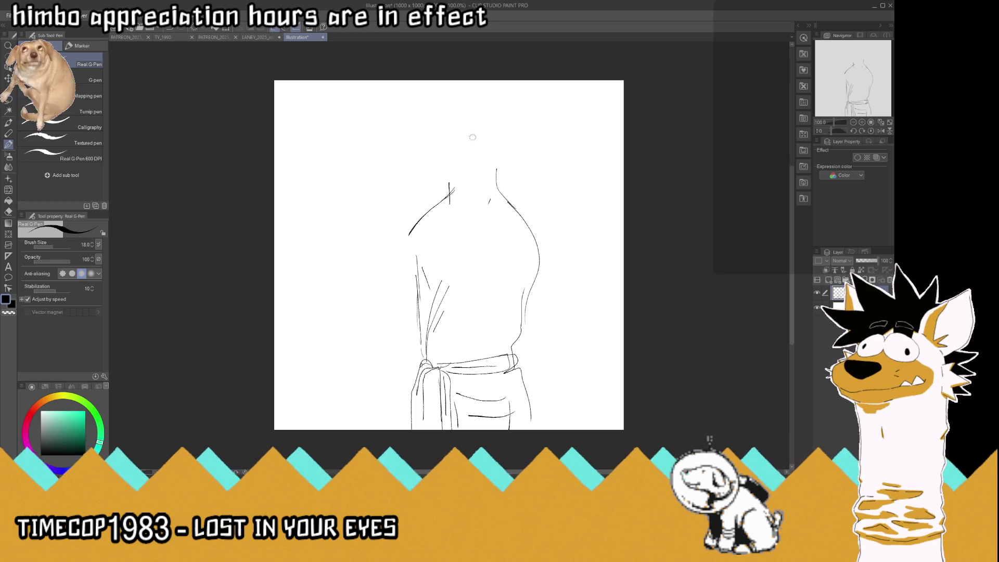
# Outline a rounded head, erase and redraw the jaw and chin, and mark an eye line.
pyautogui.moveTo(459, 123)
pyautogui.mouseDown()
pyautogui.moveTo(484, 114)
pyautogui.moveTo(506, 128)
pyautogui.moveTo(449, 184)
pyautogui.mouseUp()
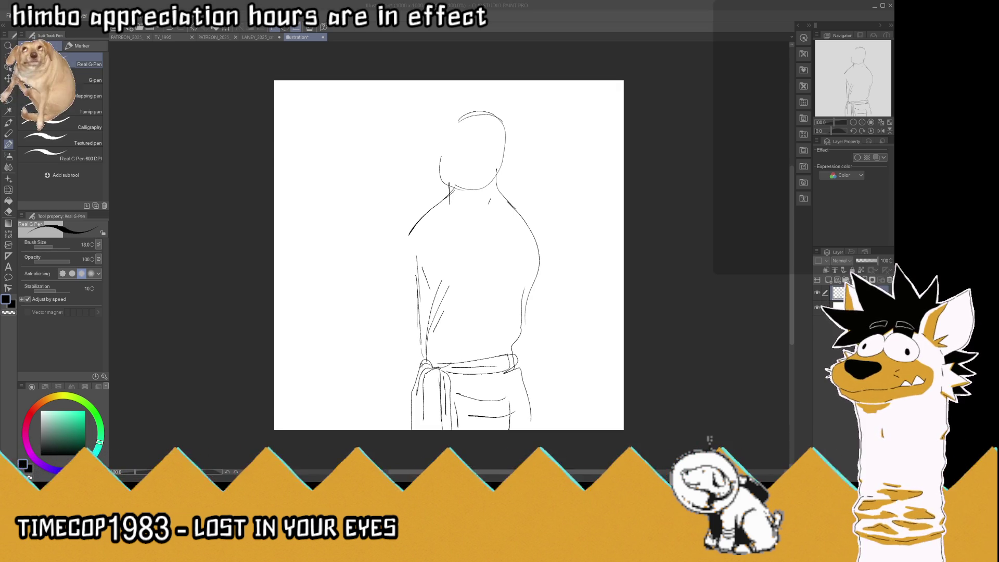
pyautogui.moveTo(441, 156)
pyautogui.mouseDown()
pyautogui.moveTo(466, 189)
pyautogui.moveTo(496, 156)
pyautogui.mouseUp()
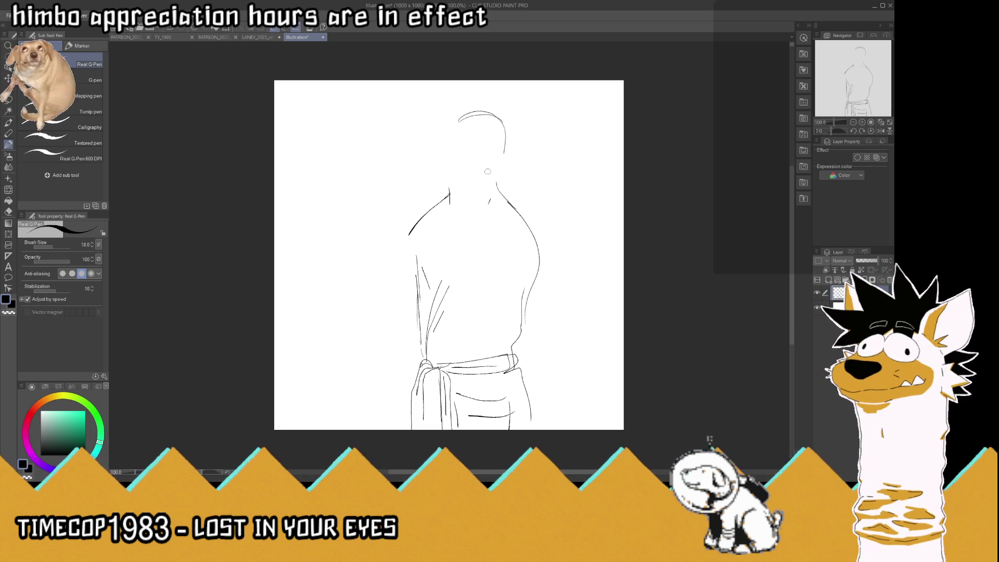
pyautogui.moveTo(492, 179)
pyautogui.mouseDown()
pyautogui.moveTo(444, 180)
pyautogui.moveTo(483, 109)
pyautogui.moveTo(505, 138)
pyautogui.moveTo(489, 183)
pyautogui.mouseUp()
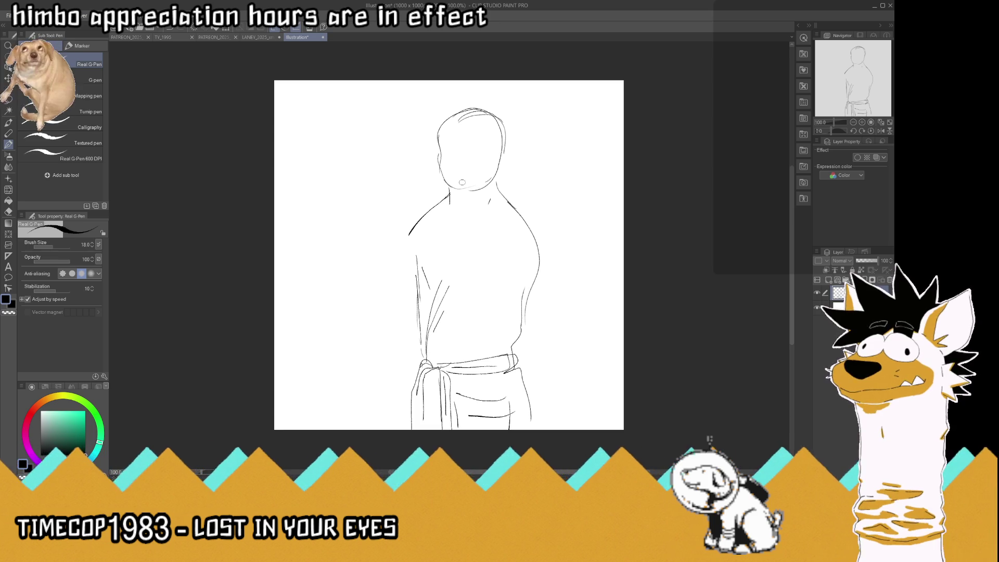
pyautogui.moveTo(460, 152); pyautogui.dragTo(472, 151)
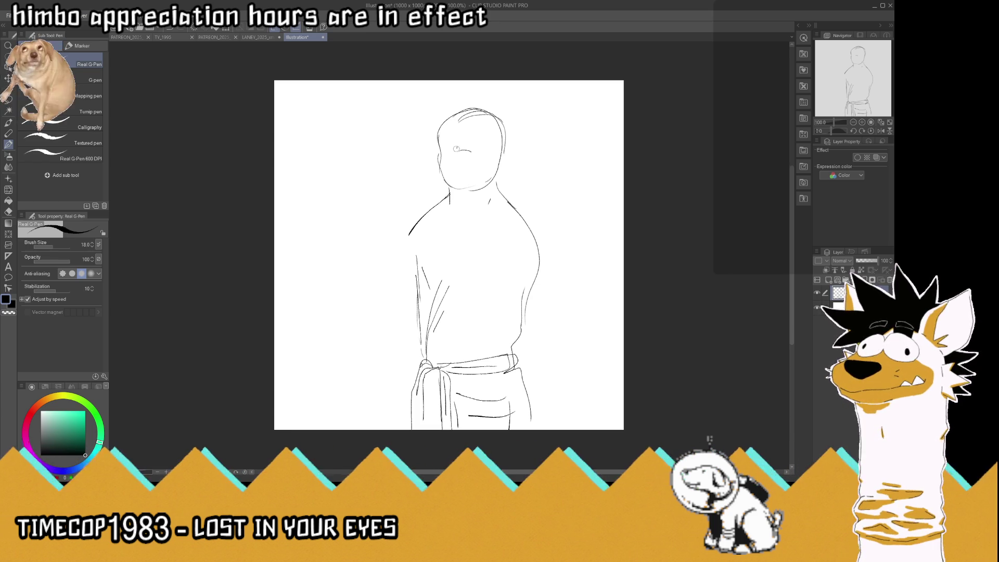
# Draw the left eye, undo an oversized circle, then add an eyebrow and a cheek stroke.
pyautogui.moveTo(456, 149); pyautogui.dragTo(457, 147)
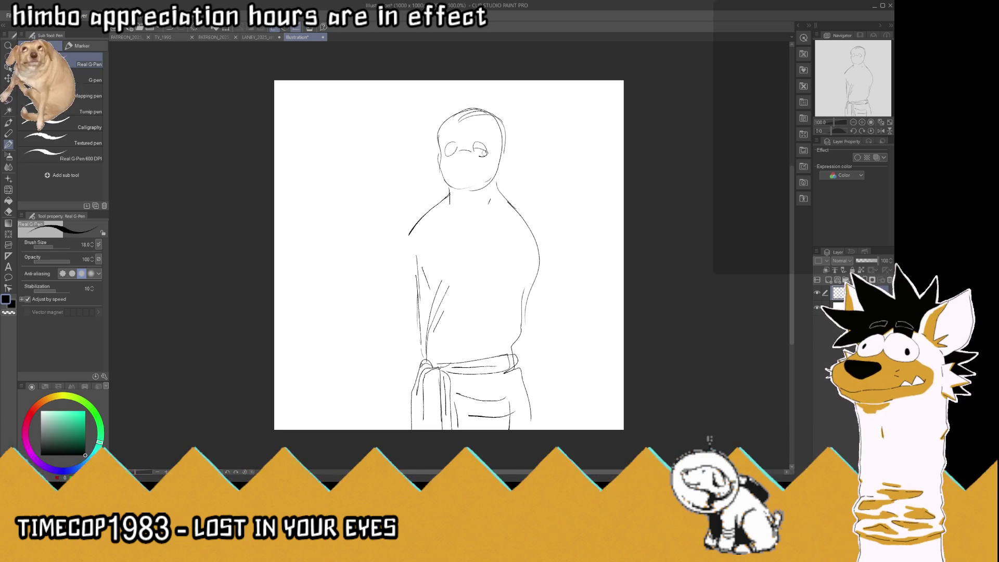
pyautogui.moveTo(447, 153); pyautogui.dragTo(484, 153)
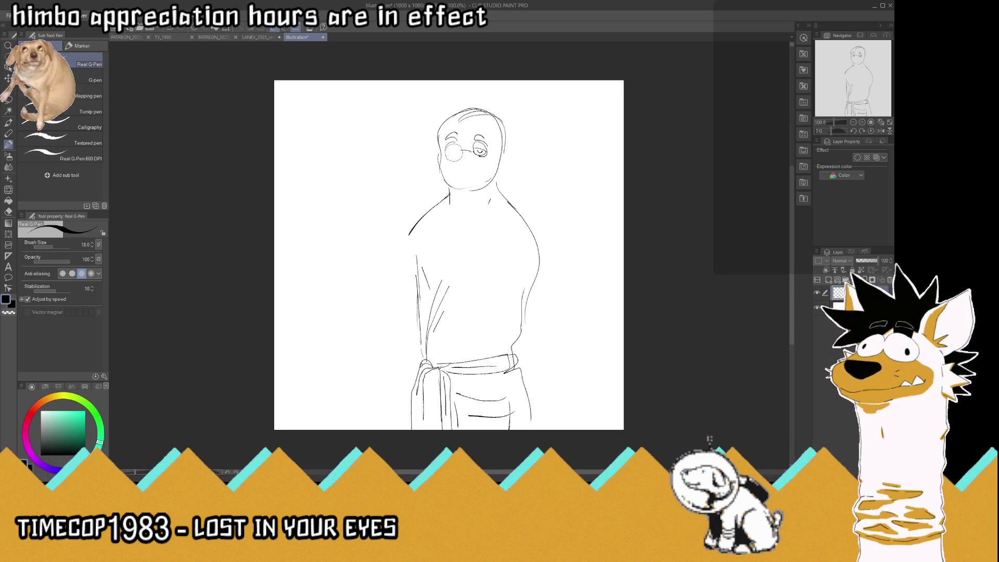
pyautogui.hotkey('ctrl', 'z')
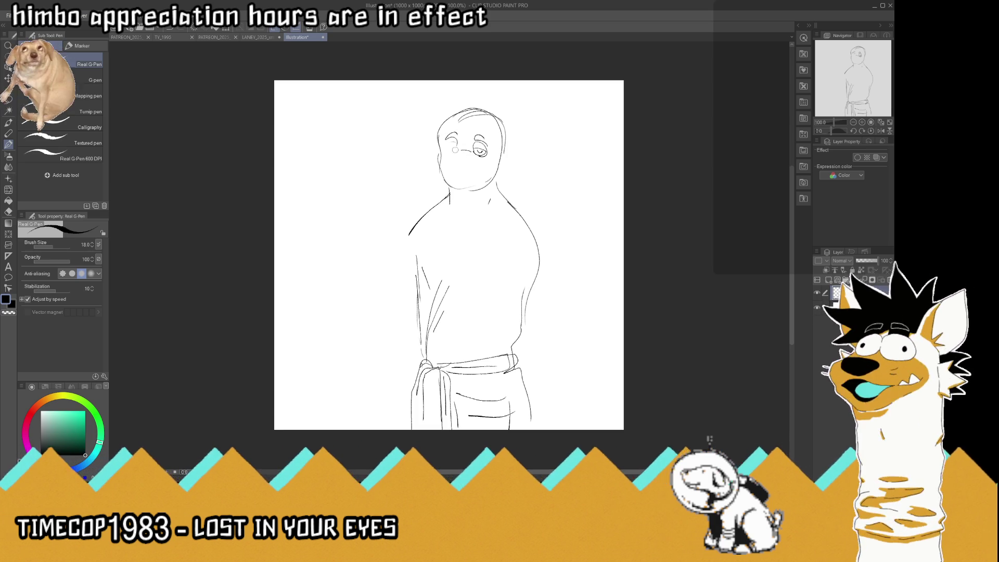
pyautogui.moveTo(455, 150); pyautogui.dragTo(446, 141)
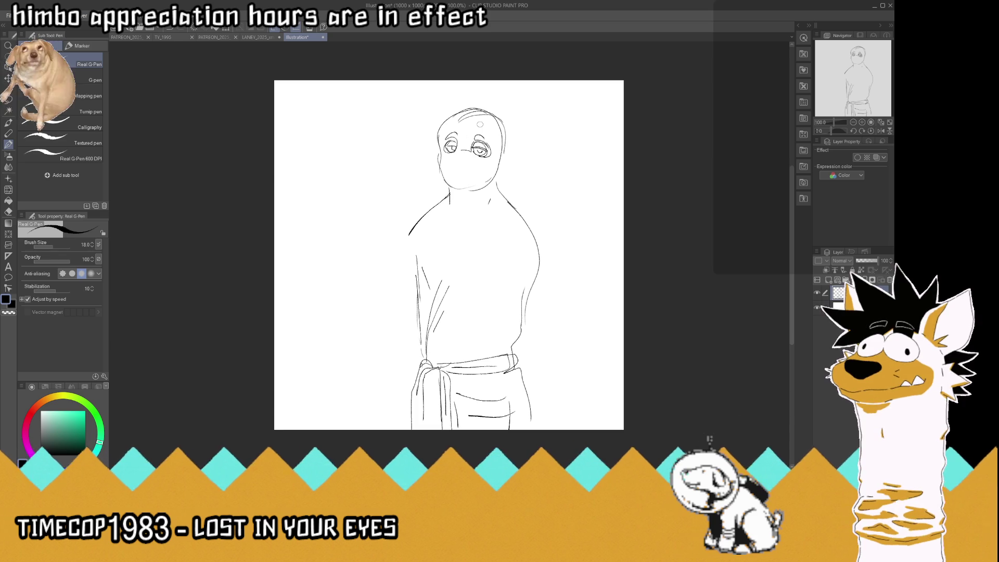
pyautogui.moveTo(474, 138)
pyautogui.mouseDown()
pyautogui.moveTo(486, 134)
pyautogui.moveTo(459, 131)
pyautogui.mouseUp()
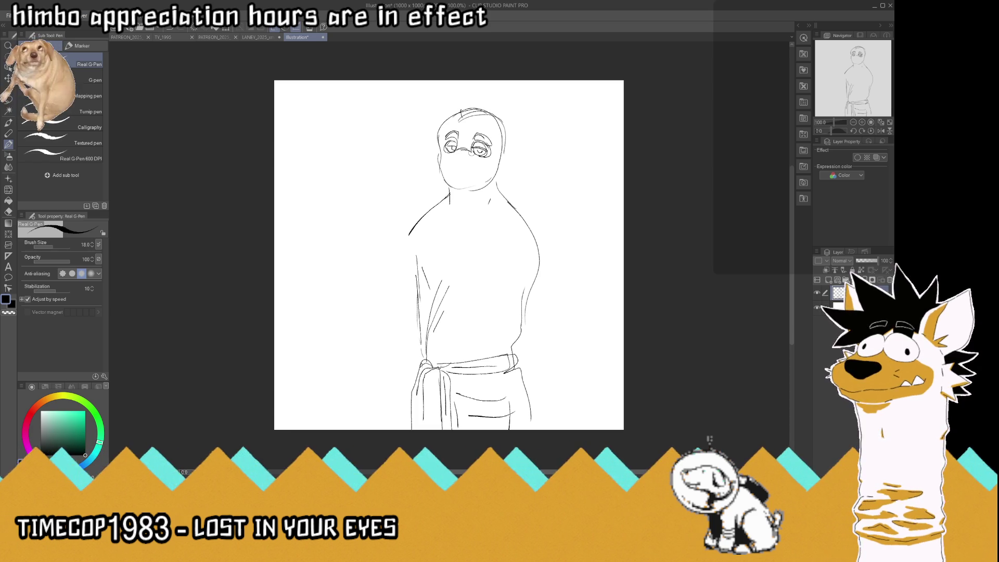
pyautogui.moveTo(441, 155)
pyautogui.mouseDown()
pyautogui.moveTo(446, 174)
pyautogui.moveTo(484, 167)
pyautogui.moveTo(469, 181)
pyautogui.moveTo(478, 166)
pyautogui.mouseUp()
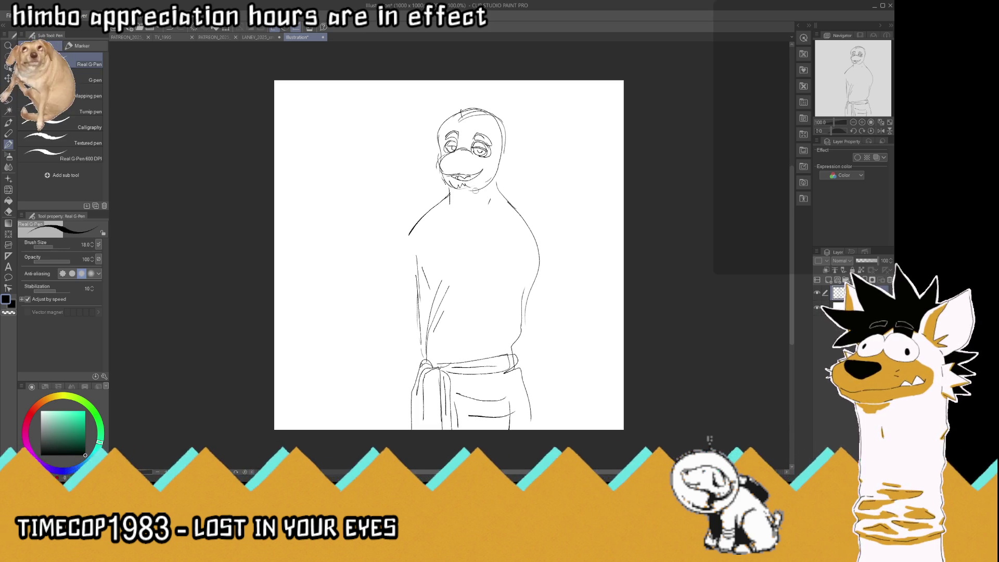
# Add a V-shaped collar, redraw the mouth across the snout, outline the nose and sketch an ear.
pyautogui.moveTo(478, 195); pyautogui.dragTo(448, 192)
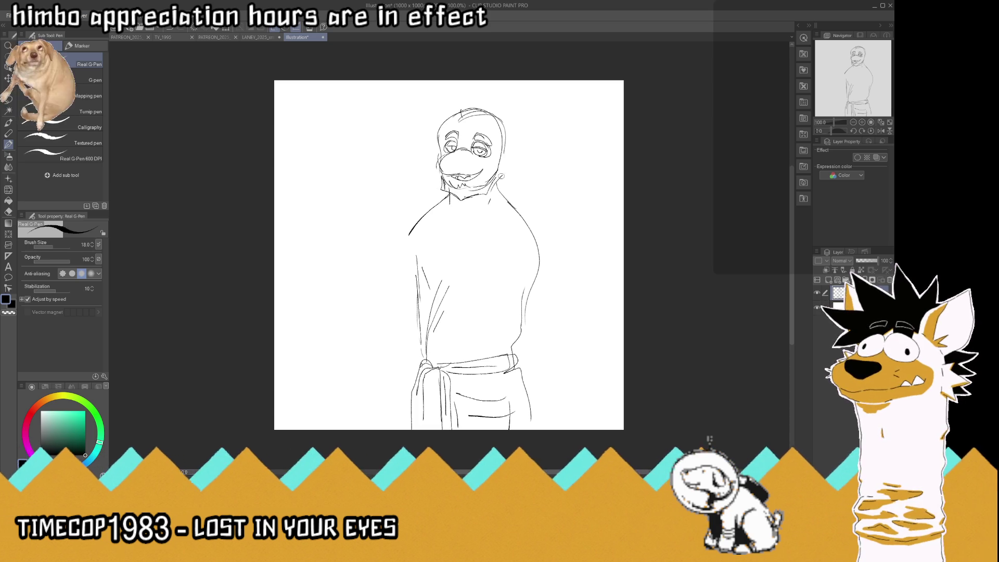
pyautogui.moveTo(497, 172); pyautogui.dragTo(506, 140)
pyautogui.moveTo(459, 178); pyautogui.dragTo(475, 178)
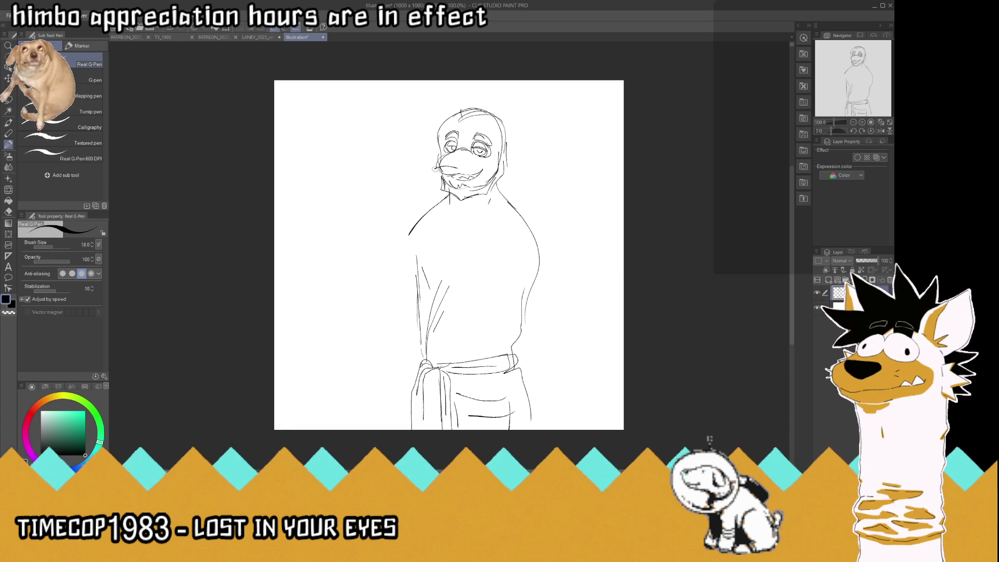
pyautogui.moveTo(435, 168); pyautogui.dragTo(482, 171)
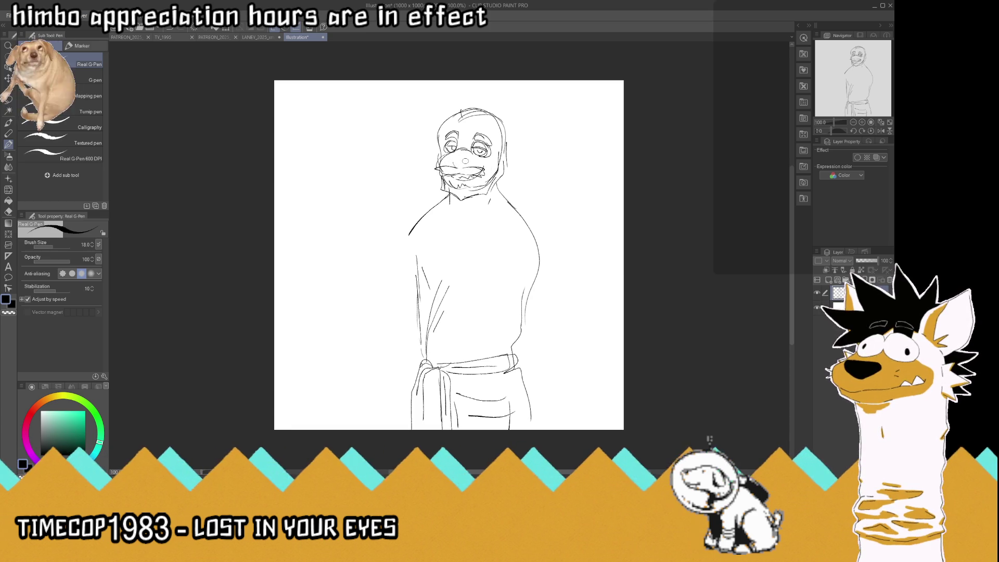
pyautogui.moveTo(470, 155); pyautogui.dragTo(448, 161)
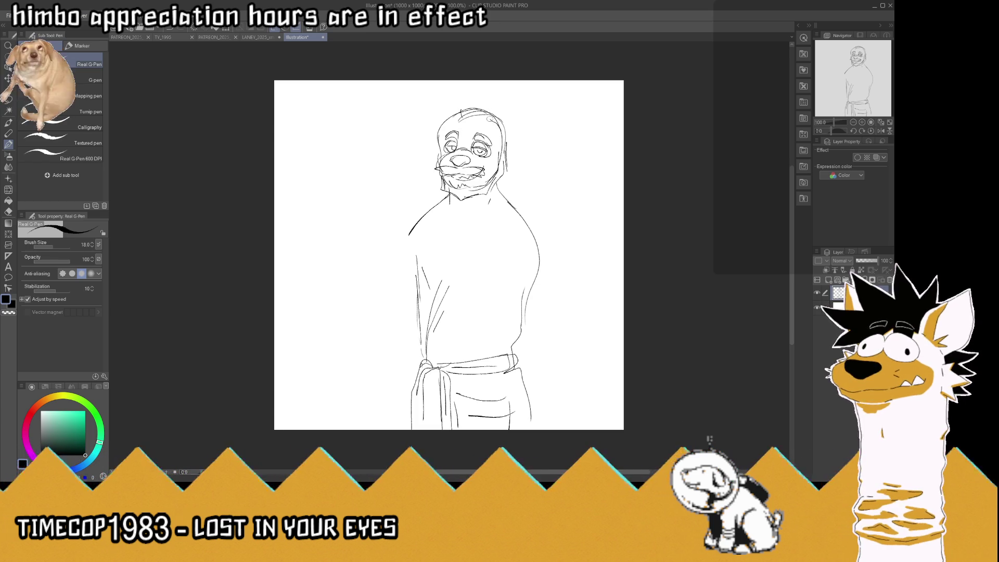
pyautogui.moveTo(494, 125)
pyautogui.mouseDown()
pyautogui.moveTo(517, 114)
pyautogui.moveTo(491, 128)
pyautogui.moveTo(452, 120)
pyautogui.moveTo(438, 129)
pyautogui.moveTo(449, 105)
pyautogui.moveTo(436, 115)
pyautogui.moveTo(459, 119)
pyautogui.mouseUp()
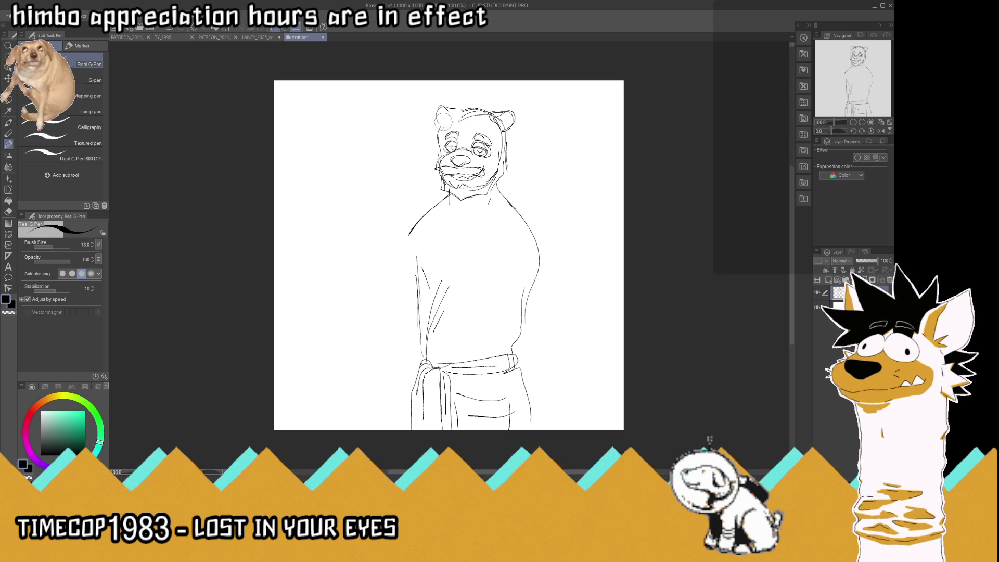
# Undo both ears, redraw the rounded ears, and add a long hair curl down the left side.
pyautogui.hotkey('ctrl', 'z')
pyautogui.hotkey('ctrl', 'z')
pyautogui.hotkey('ctrl', 'z')
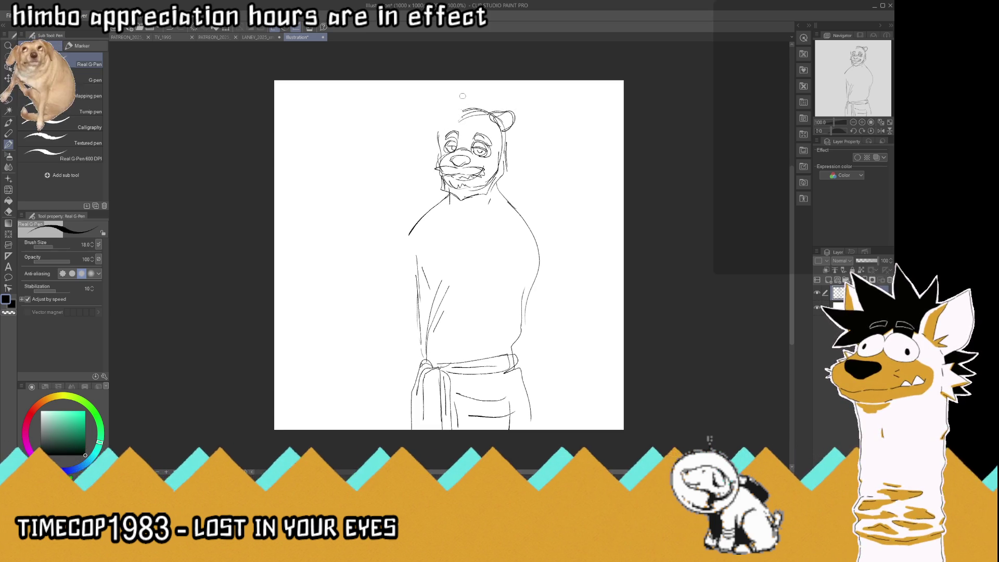
pyautogui.hotkey('ctrl', 'z')
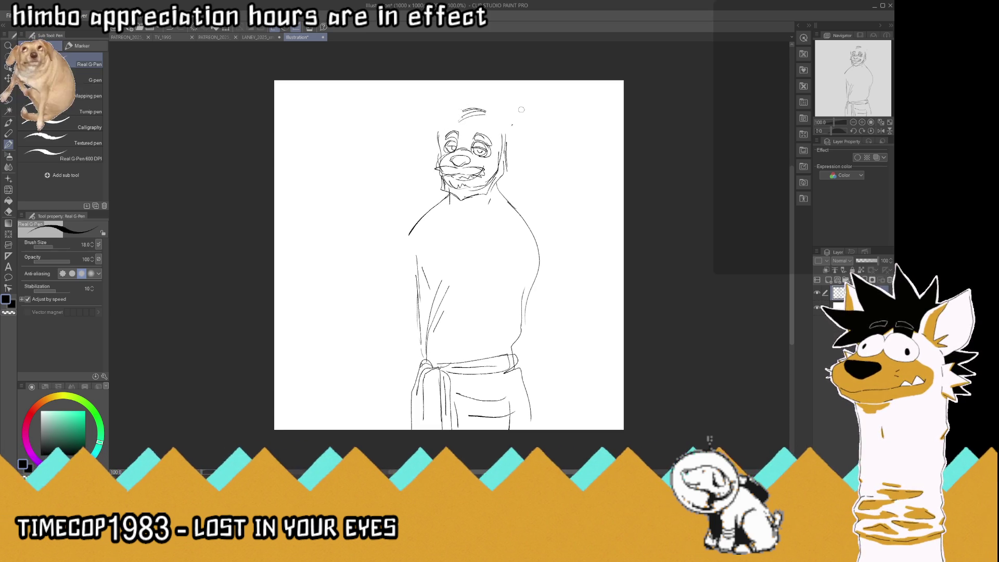
pyautogui.moveTo(500, 127); pyautogui.dragTo(493, 118)
pyautogui.moveTo(504, 116)
pyautogui.mouseDown()
pyautogui.moveTo(517, 123)
pyautogui.moveTo(508, 132)
pyautogui.moveTo(499, 111)
pyautogui.moveTo(446, 126)
pyautogui.moveTo(454, 105)
pyautogui.moveTo(463, 110)
pyautogui.moveTo(456, 104)
pyautogui.mouseUp()
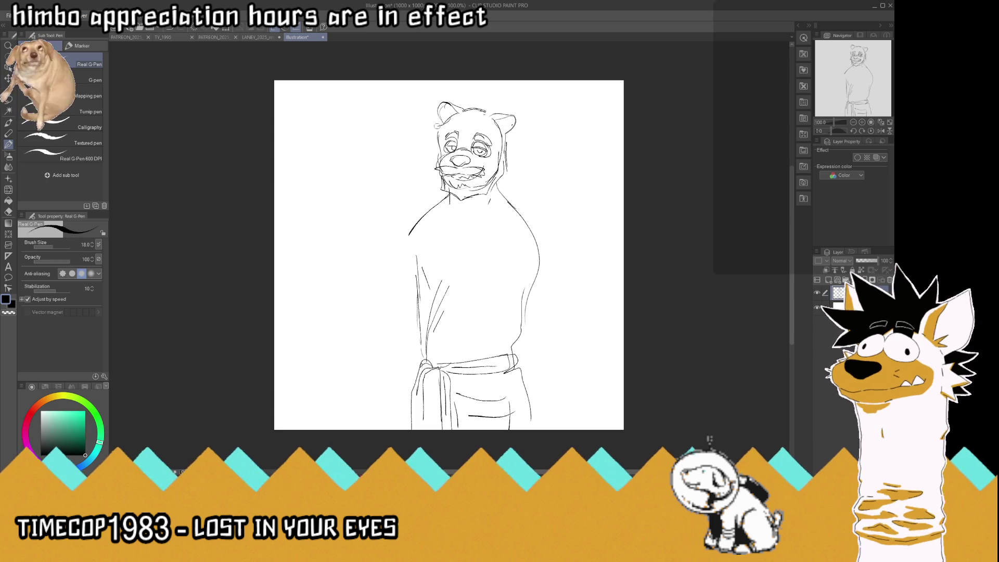
pyautogui.moveTo(446, 124)
pyautogui.mouseDown()
pyautogui.moveTo(428, 138)
pyautogui.moveTo(429, 193)
pyautogui.moveTo(418, 212)
pyautogui.mouseUp()
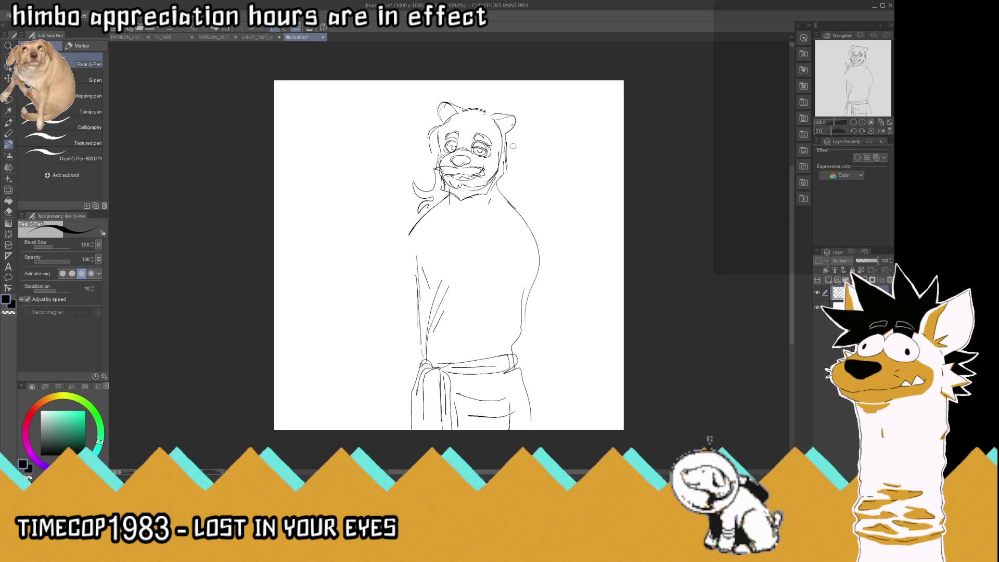
# Add wavy hair strands on the right side and top of the head.
pyautogui.moveTo(513, 142)
pyautogui.mouseDown()
pyautogui.moveTo(518, 171)
pyautogui.moveTo(525, 179)
pyautogui.moveTo(515, 154)
pyautogui.moveTo(536, 182)
pyautogui.moveTo(523, 214)
pyautogui.mouseUp()
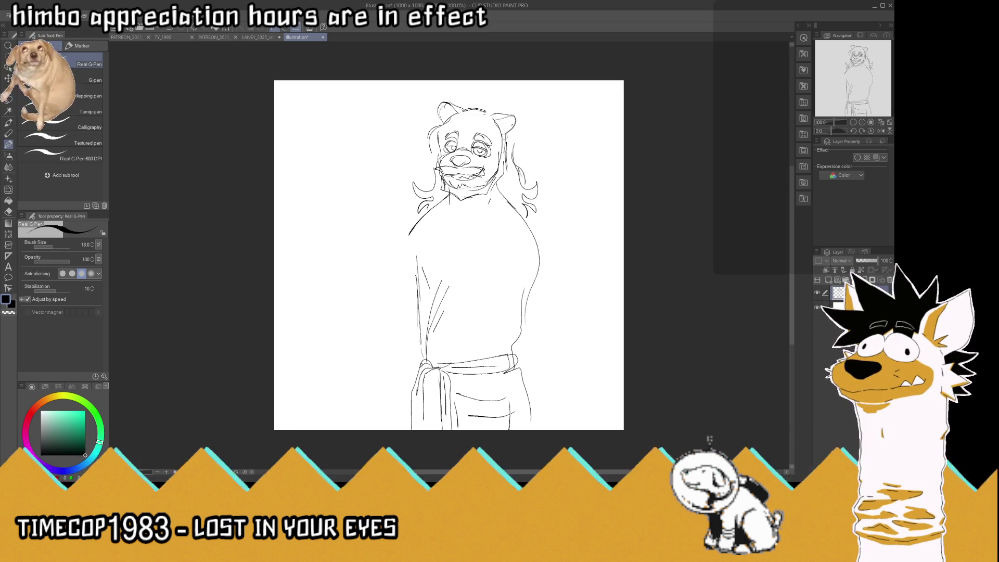
pyautogui.moveTo(516, 126)
pyautogui.mouseDown()
pyautogui.moveTo(510, 152)
pyautogui.moveTo(515, 145)
pyautogui.moveTo(525, 162)
pyautogui.moveTo(509, 164)
pyautogui.mouseUp()
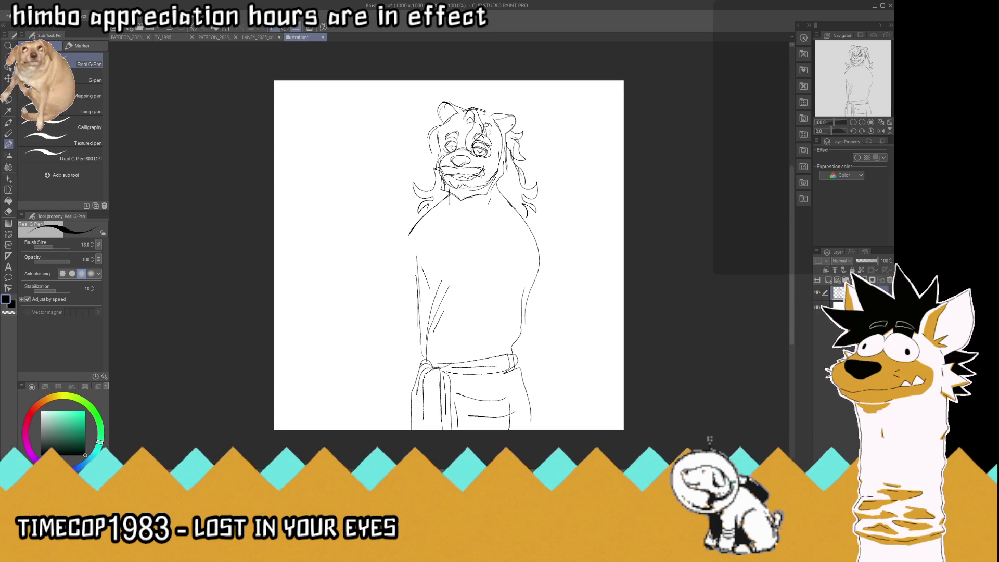
pyautogui.moveTo(493, 144)
pyautogui.mouseDown()
pyautogui.moveTo(512, 165)
pyautogui.moveTo(513, 135)
pyautogui.moveTo(484, 106)
pyautogui.moveTo(503, 102)
pyautogui.moveTo(469, 99)
pyautogui.mouseUp()
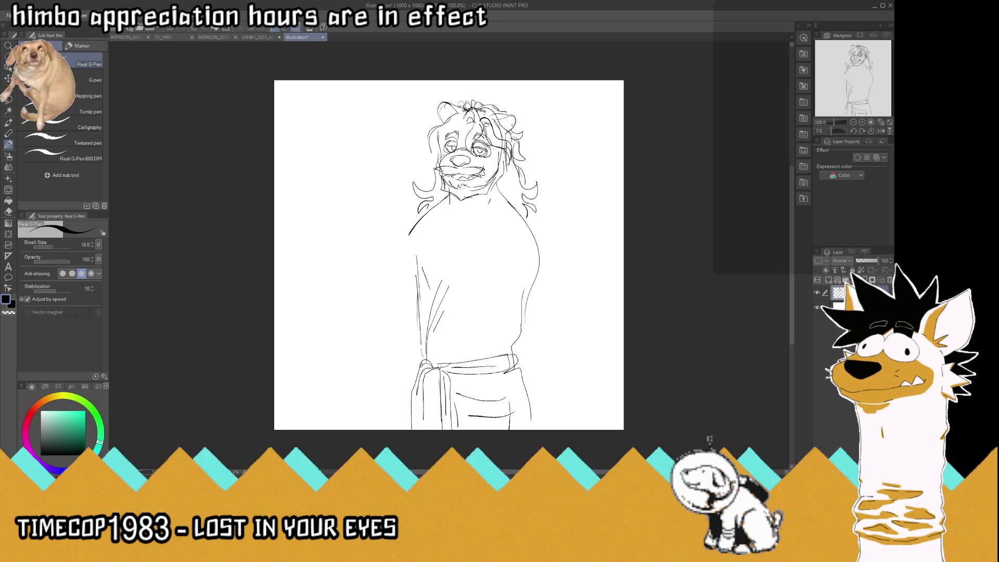
pyautogui.moveTo(469, 116)
pyautogui.mouseDown()
pyautogui.moveTo(476, 111)
pyautogui.moveTo(431, 152)
pyautogui.moveTo(457, 118)
pyautogui.moveTo(427, 125)
pyautogui.moveTo(427, 180)
pyautogui.mouseUp()
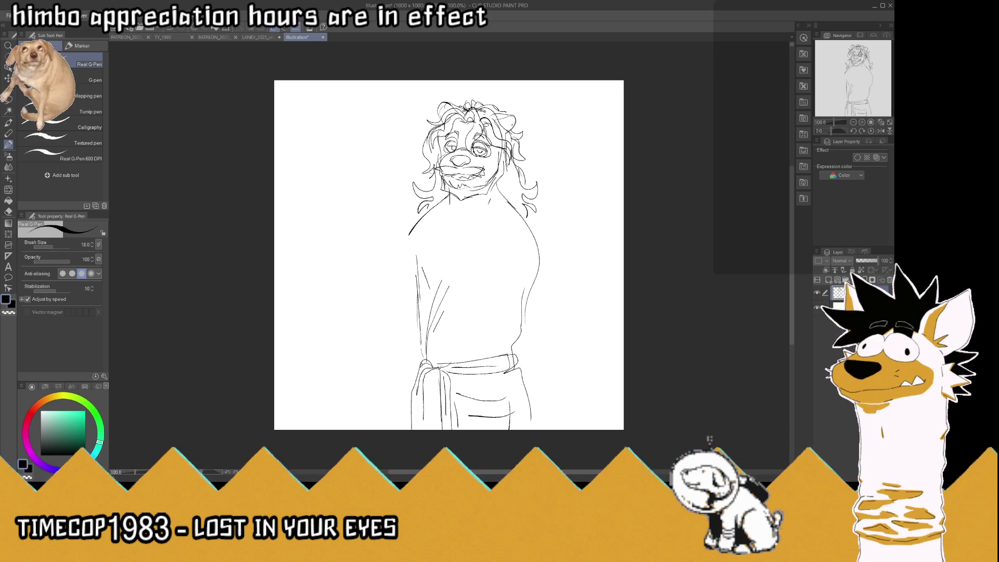
pyautogui.moveTo(524, 159)
pyautogui.mouseDown()
pyautogui.moveTo(514, 168)
pyautogui.moveTo(532, 214)
pyautogui.mouseUp()
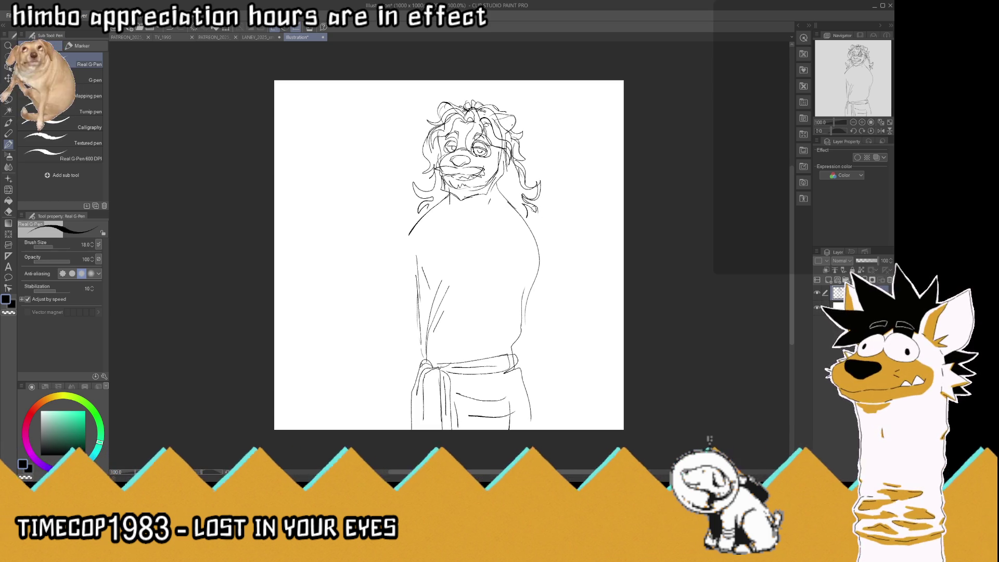
# Add detail near the right eye and fur at the chin, undoing one stray stroke.
pyautogui.moveTo(482, 154); pyautogui.dragTo(493, 161)
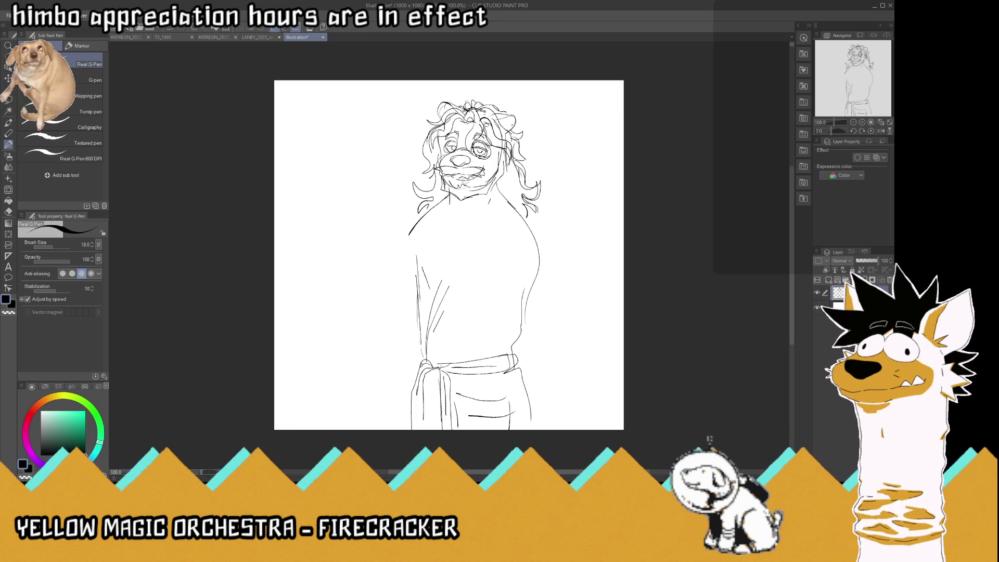
pyautogui.moveTo(457, 198)
pyautogui.mouseDown()
pyautogui.moveTo(470, 202)
pyautogui.moveTo(444, 189)
pyautogui.moveTo(500, 190)
pyautogui.moveTo(493, 192)
pyautogui.moveTo(497, 176)
pyautogui.moveTo(457, 177)
pyautogui.moveTo(443, 158)
pyautogui.moveTo(451, 143)
pyautogui.moveTo(504, 160)
pyautogui.mouseUp()
pyautogui.hotkey('ctrl', 'z')
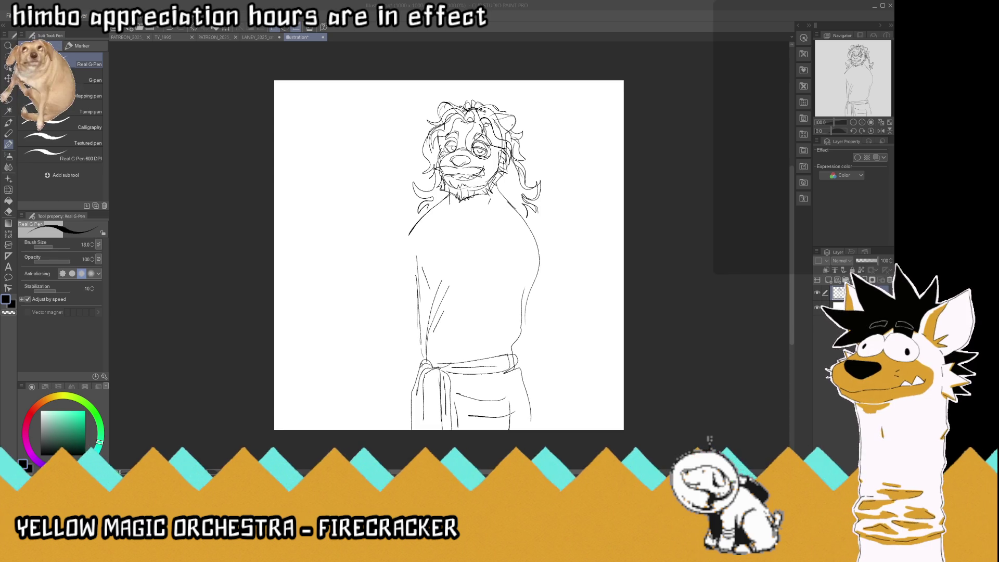
# Sketch two robe lapels and a chest edge, then undo them.
pyautogui.moveTo(492, 197)
pyautogui.mouseDown()
pyautogui.moveTo(444, 269)
pyautogui.moveTo(487, 204)
pyautogui.mouseUp()
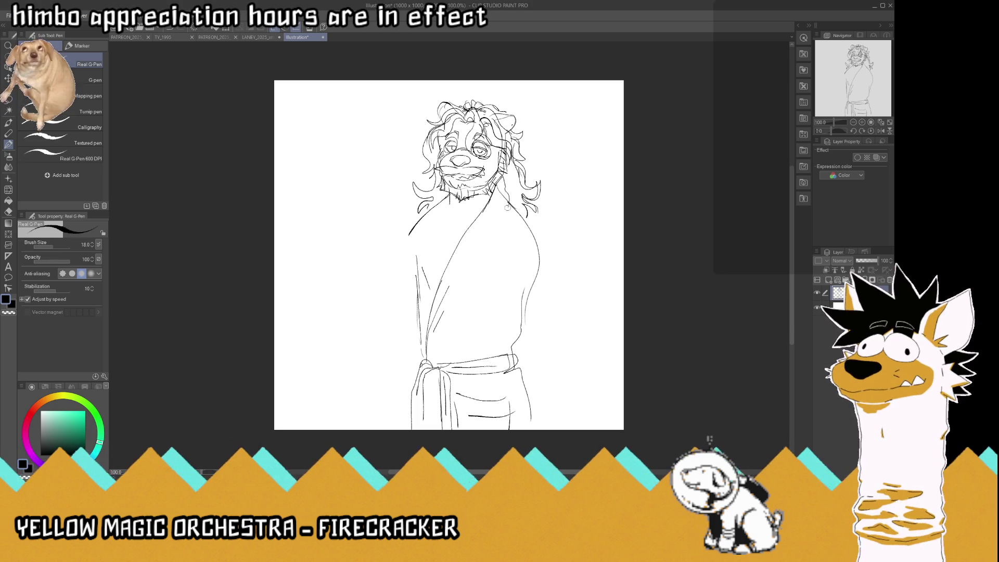
pyautogui.moveTo(508, 207); pyautogui.dragTo(440, 306)
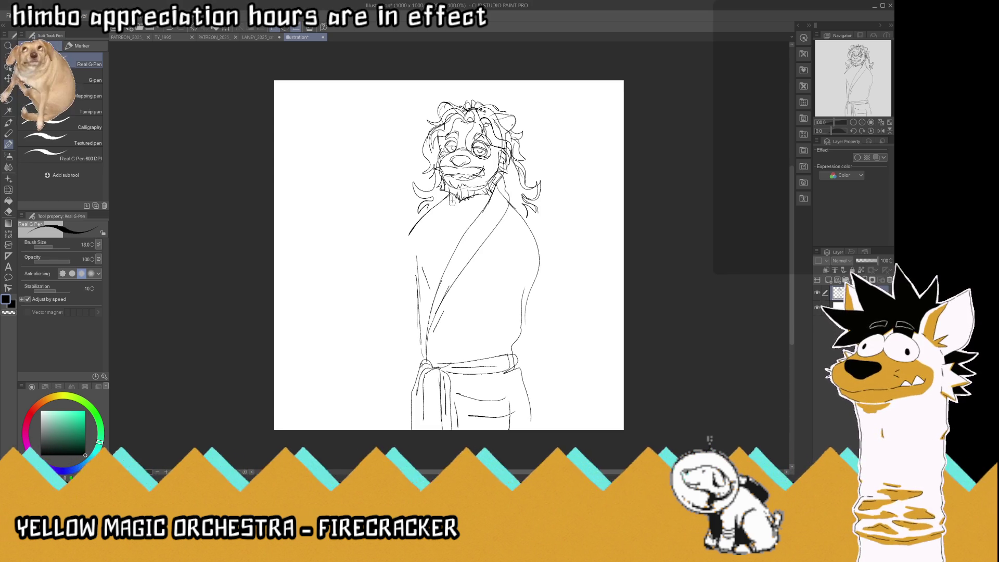
pyautogui.moveTo(453, 209); pyautogui.dragTo(446, 251)
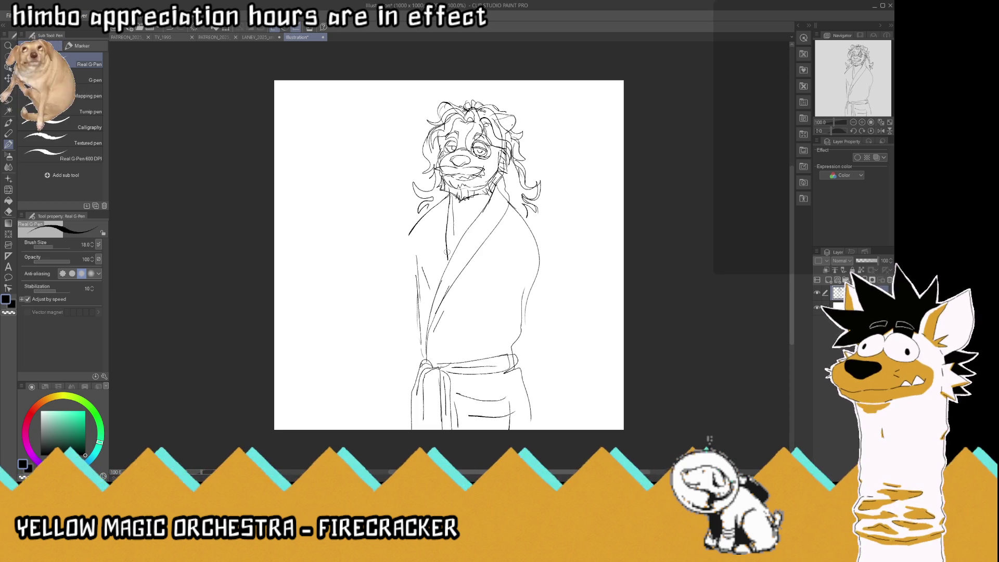
pyautogui.hotkey('ctrl', 'z')
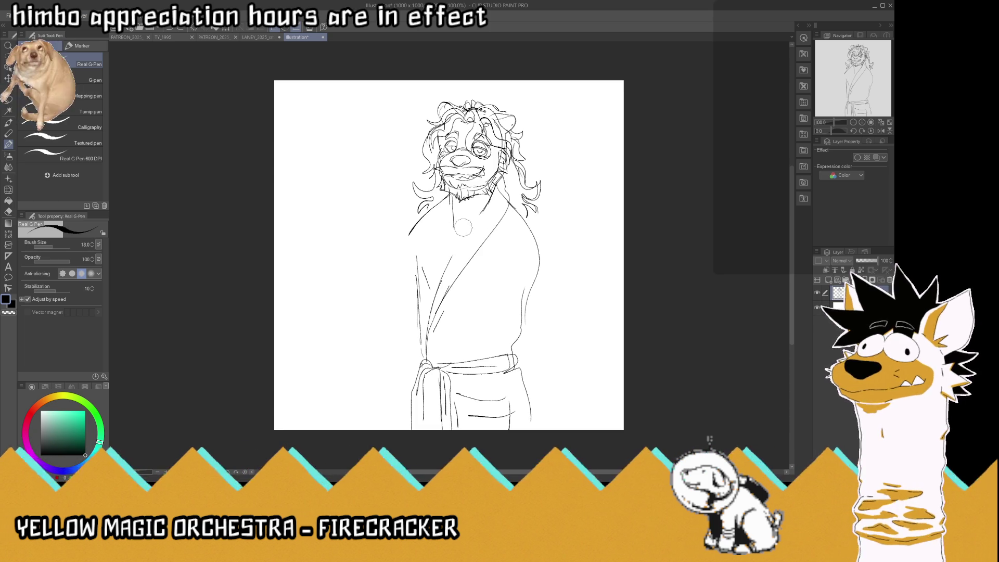
pyautogui.hotkey('ctrl', 'z')
pyautogui.hotkey('ctrl', 'z')
pyautogui.hotkey('ctrl', 'z')
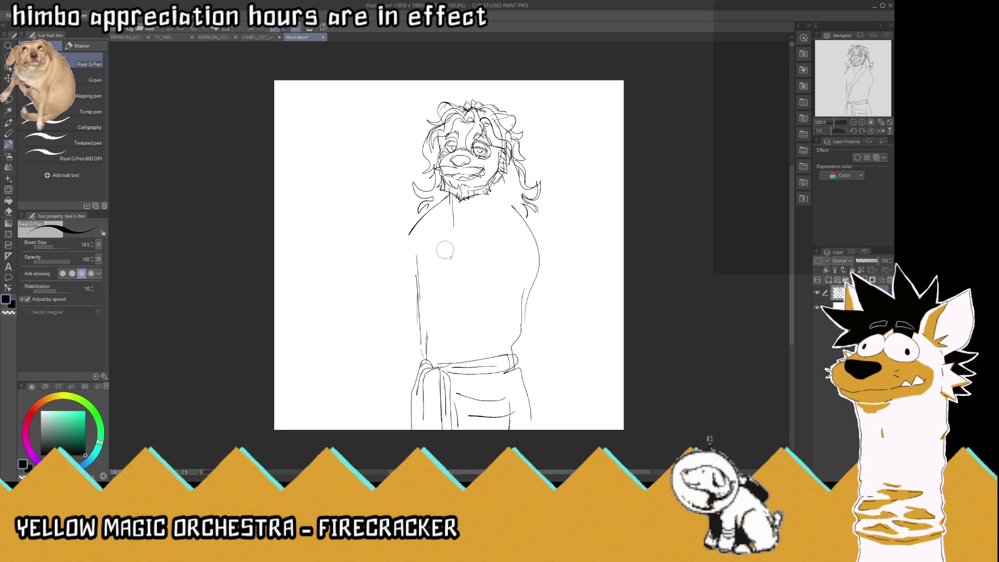
pyautogui.hotkey('ctrl', 'z')
# Shorten the lower left outline, try a new robe edge and collar, then undo the torso lines above the belt.
pyautogui.moveTo(426, 360)
pyautogui.mouseDown()
pyautogui.moveTo(436, 255)
pyautogui.moveTo(502, 185)
pyautogui.moveTo(501, 203)
pyautogui.moveTo(432, 295)
pyautogui.moveTo(431, 366)
pyautogui.moveTo(423, 359)
pyautogui.mouseUp()
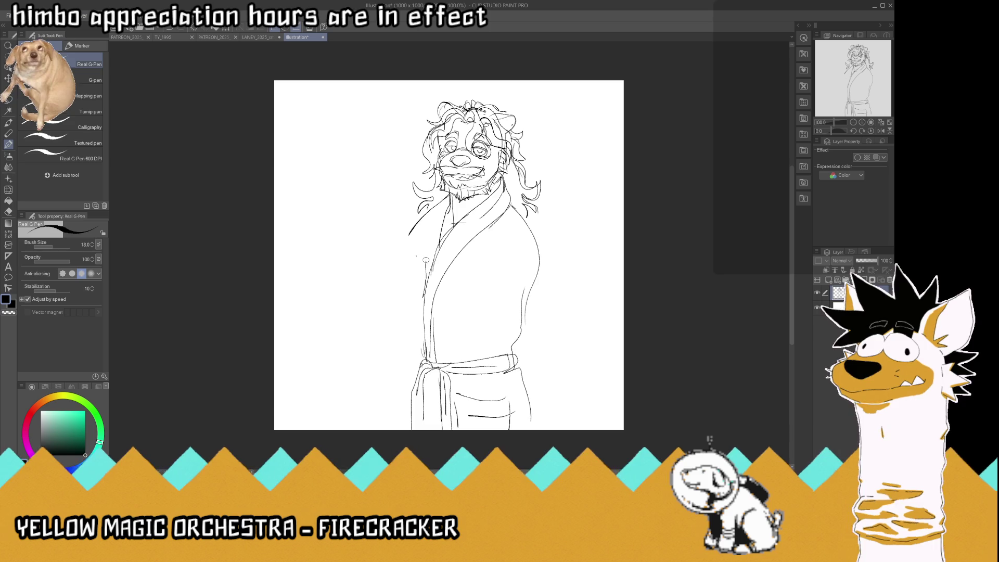
pyautogui.moveTo(426, 263); pyautogui.dragTo(432, 236)
pyautogui.moveTo(448, 196); pyautogui.dragTo(431, 219)
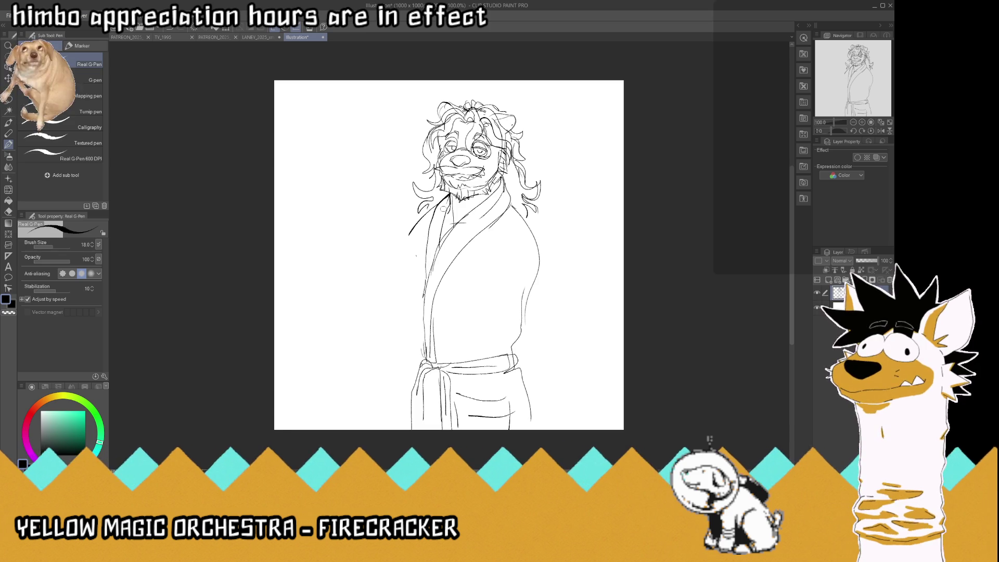
pyautogui.hotkey('ctrl', 'z')
pyautogui.hotkey('ctrl', 'z')
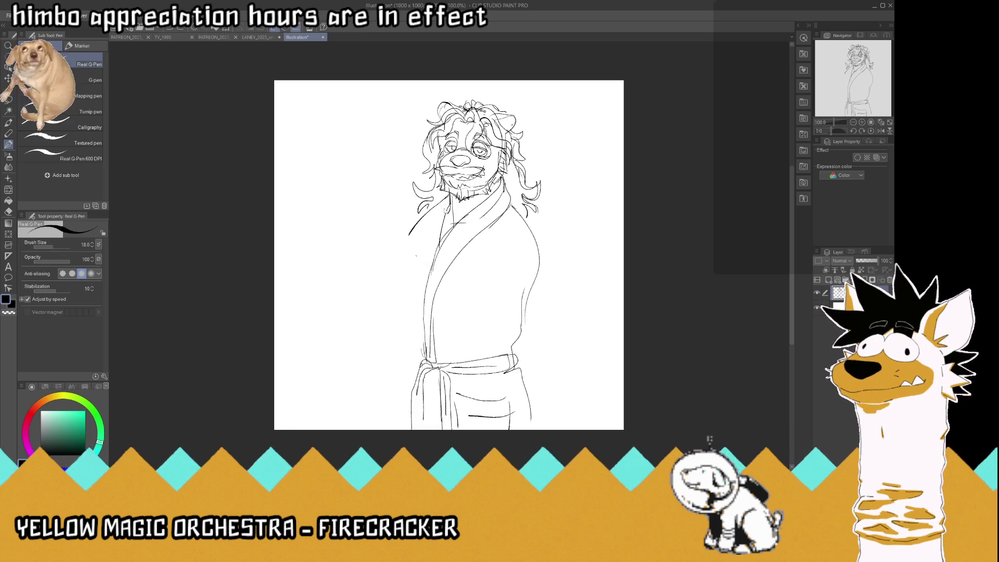
pyautogui.hotkey('ctrl', 'z')
pyautogui.hotkey('ctrl', 'z')
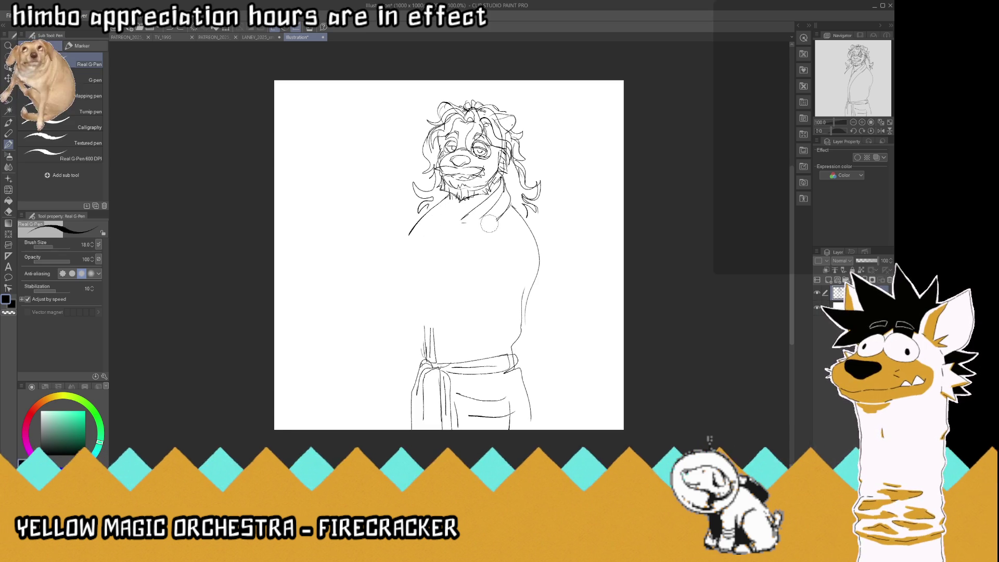
pyautogui.hotkey('ctrl', 'z')
pyautogui.hotkey('ctrl', 'z')
pyautogui.hotkey('ctrl', 'z')
pyautogui.hotkey('ctrl', 'z')
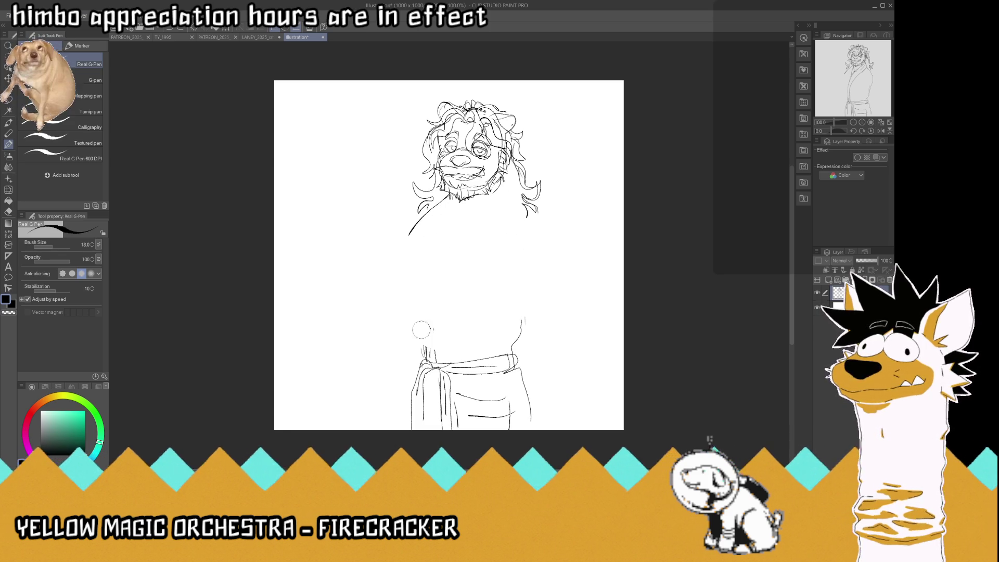
pyautogui.hotkey('ctrl', 'z')
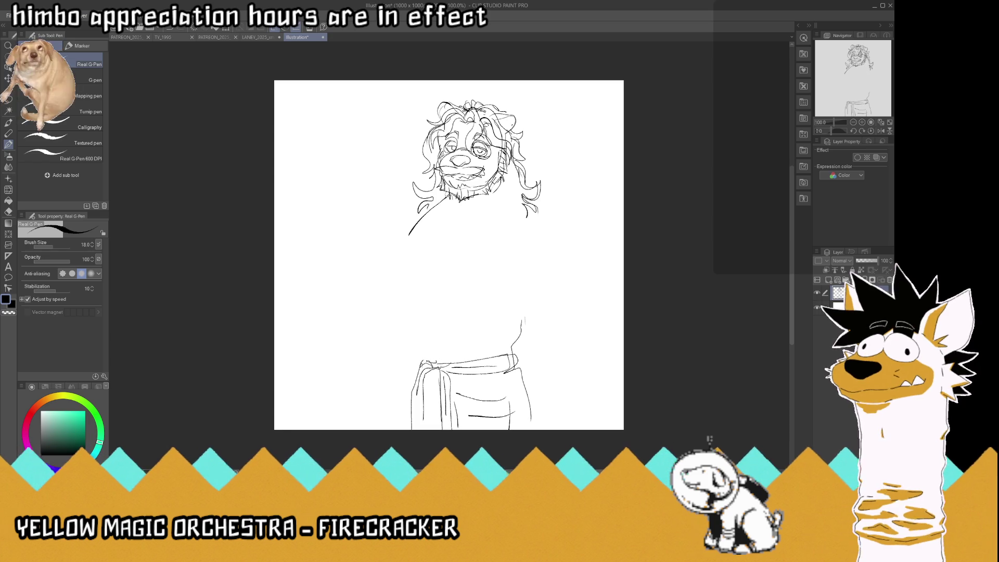
# Redraw the collar curve, the torso's left side and both chest curves, then erase the left sash lines.
pyautogui.moveTo(449, 207)
pyautogui.mouseDown()
pyautogui.moveTo(488, 202)
pyautogui.moveTo(531, 229)
pyautogui.moveTo(517, 353)
pyautogui.mouseUp()
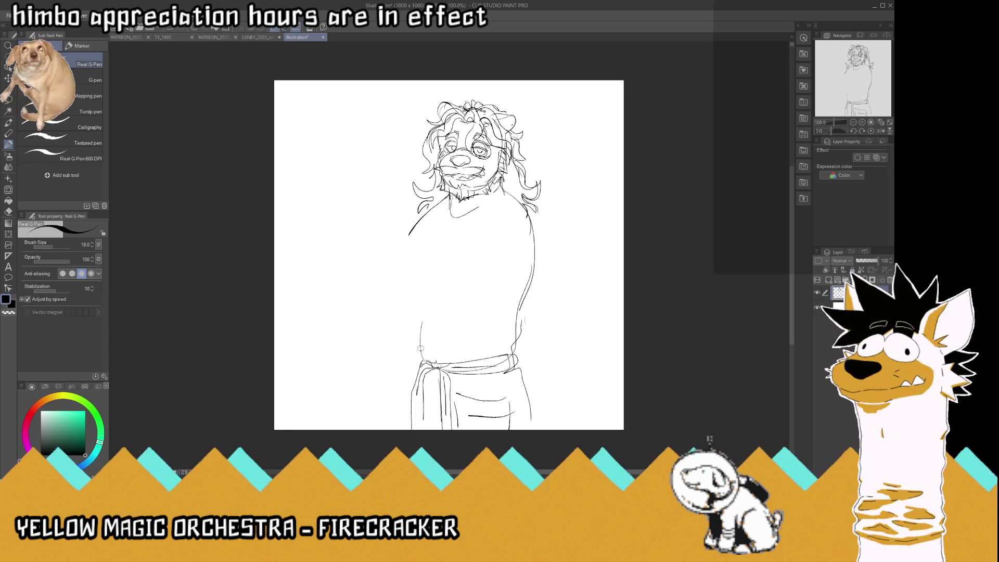
pyautogui.moveTo(421, 359)
pyautogui.mouseDown()
pyautogui.moveTo(428, 237)
pyautogui.moveTo(444, 290)
pyautogui.mouseUp()
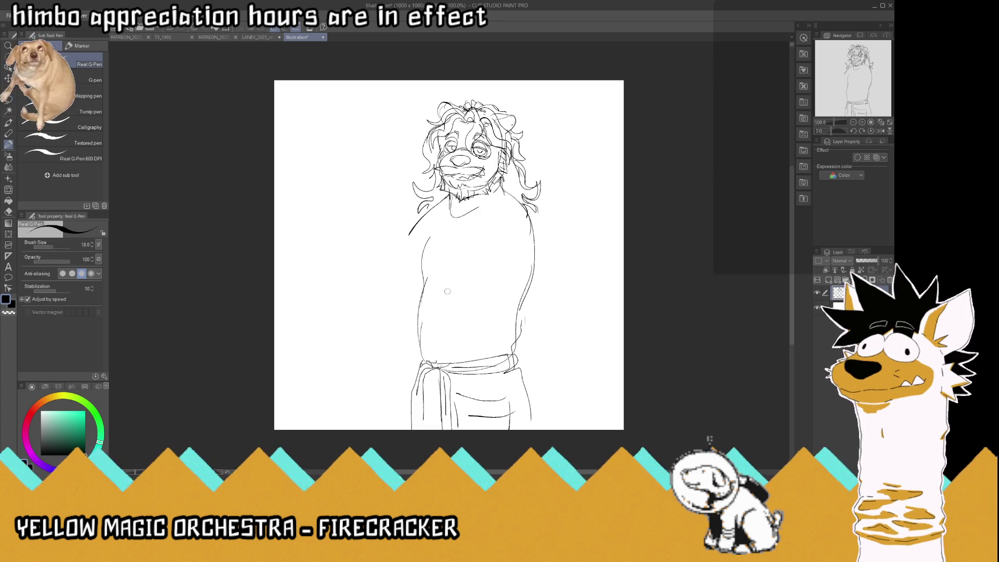
pyautogui.moveTo(445, 233); pyautogui.dragTo(434, 281)
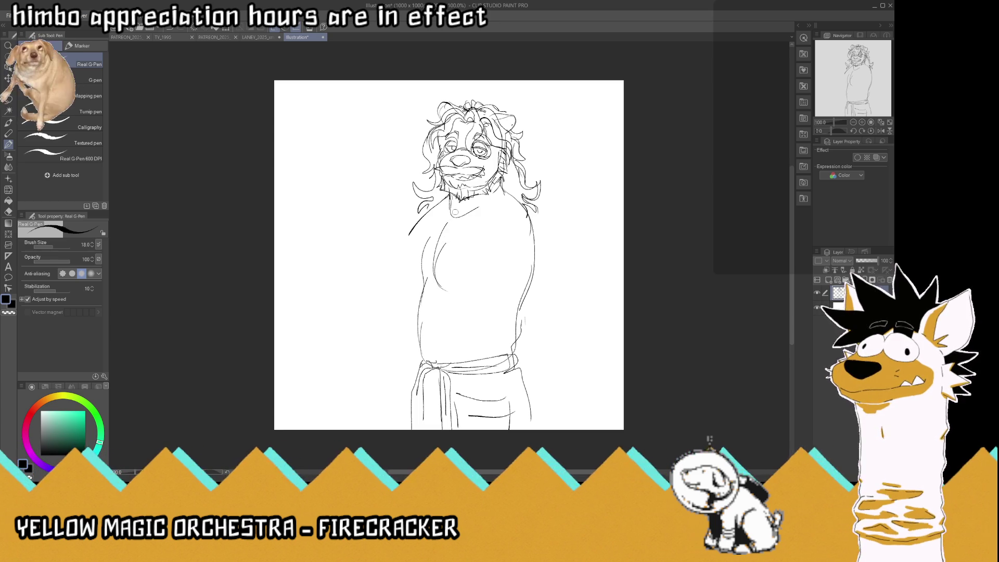
pyautogui.moveTo(516, 221); pyautogui.dragTo(472, 297)
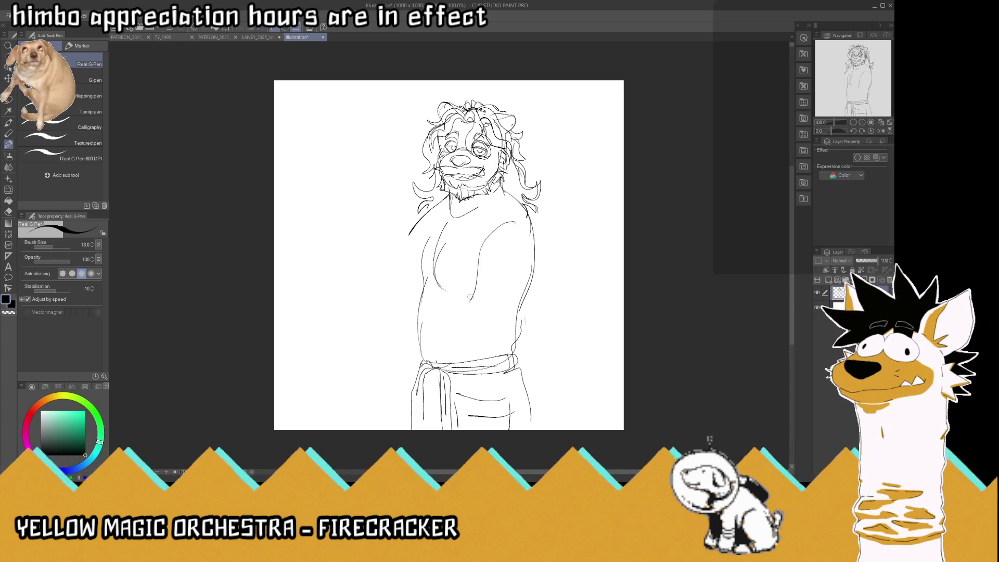
pyautogui.moveTo(411, 365)
pyautogui.mouseDown()
pyautogui.moveTo(445, 388)
pyautogui.moveTo(448, 377)
pyautogui.moveTo(520, 372)
pyautogui.mouseUp()
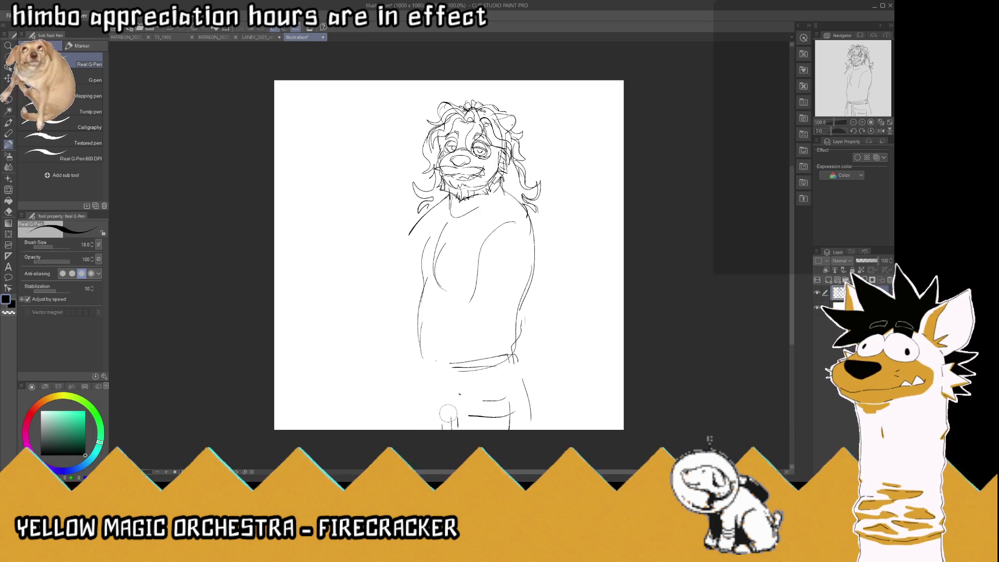
# Erase the remaining old sash lines, its knot and the lower right body line.
pyautogui.moveTo(449, 413); pyautogui.dragTo(520, 395)
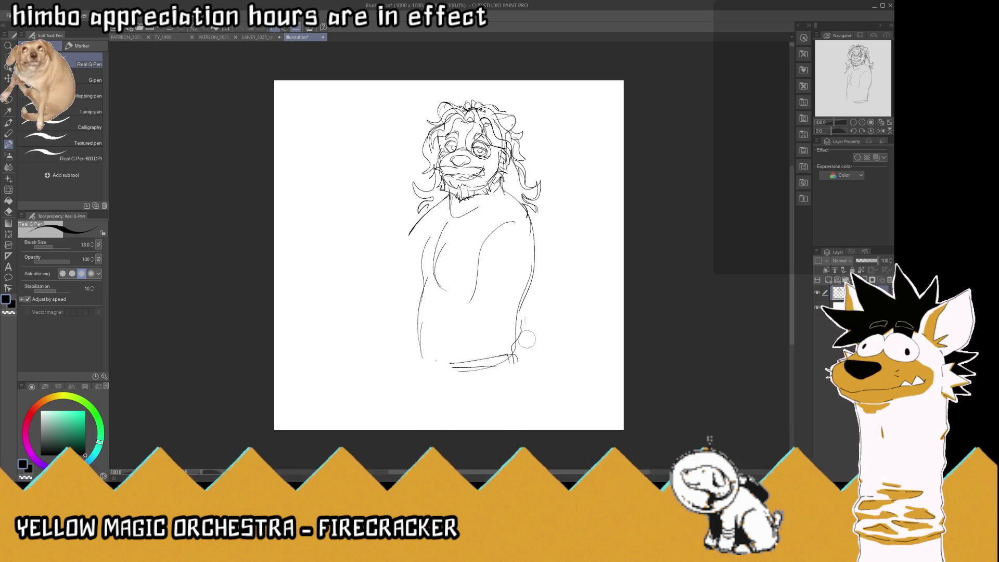
pyautogui.moveTo(524, 333); pyautogui.dragTo(512, 364)
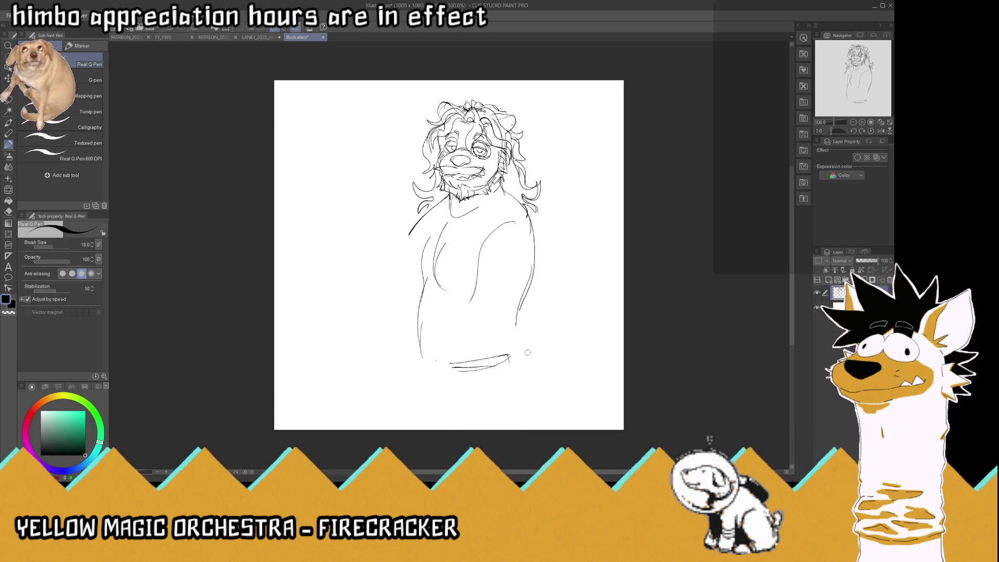
pyautogui.moveTo(446, 359); pyautogui.dragTo(455, 358)
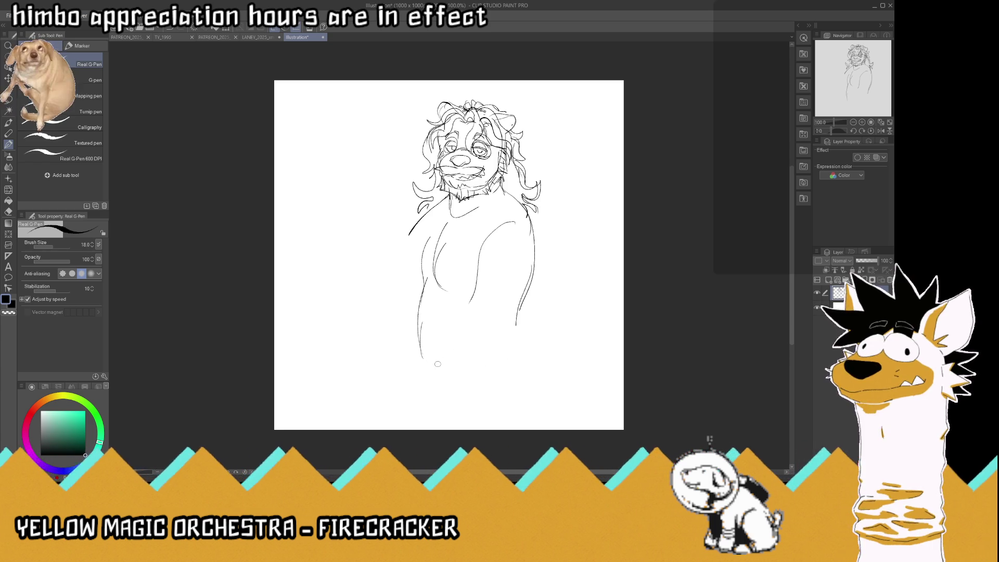
# Draw a new waist curve, a hanging sash tail with fold lines, and a doubled belt top edge.
pyautogui.moveTo(436, 365)
pyautogui.mouseDown()
pyautogui.moveTo(516, 347)
pyautogui.moveTo(433, 364)
pyautogui.mouseUp()
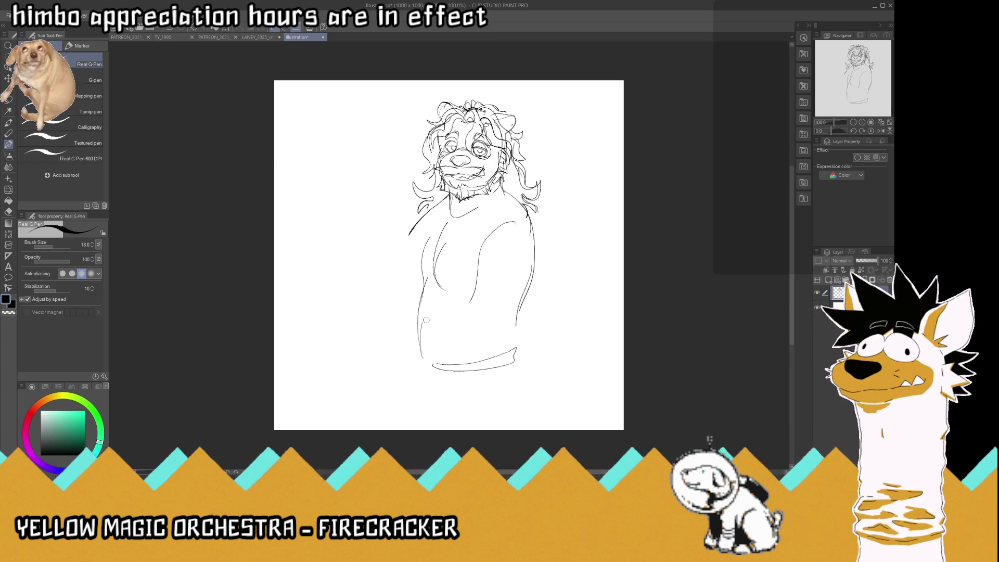
pyautogui.moveTo(425, 366)
pyautogui.mouseDown()
pyautogui.moveTo(433, 364)
pyautogui.moveTo(422, 354)
pyautogui.moveTo(428, 391)
pyautogui.moveTo(421, 352)
pyautogui.moveTo(413, 424)
pyautogui.moveTo(425, 369)
pyautogui.moveTo(426, 430)
pyautogui.mouseUp()
pyautogui.moveTo(425, 387); pyautogui.dragTo(432, 394)
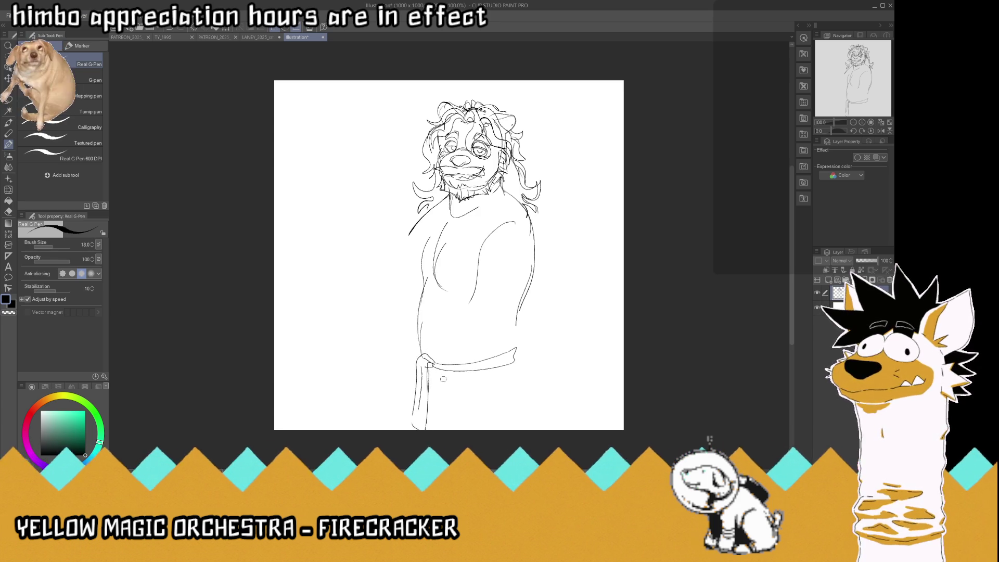
pyautogui.moveTo(435, 369); pyautogui.dragTo(439, 429)
pyautogui.moveTo(448, 371); pyautogui.dragTo(451, 430)
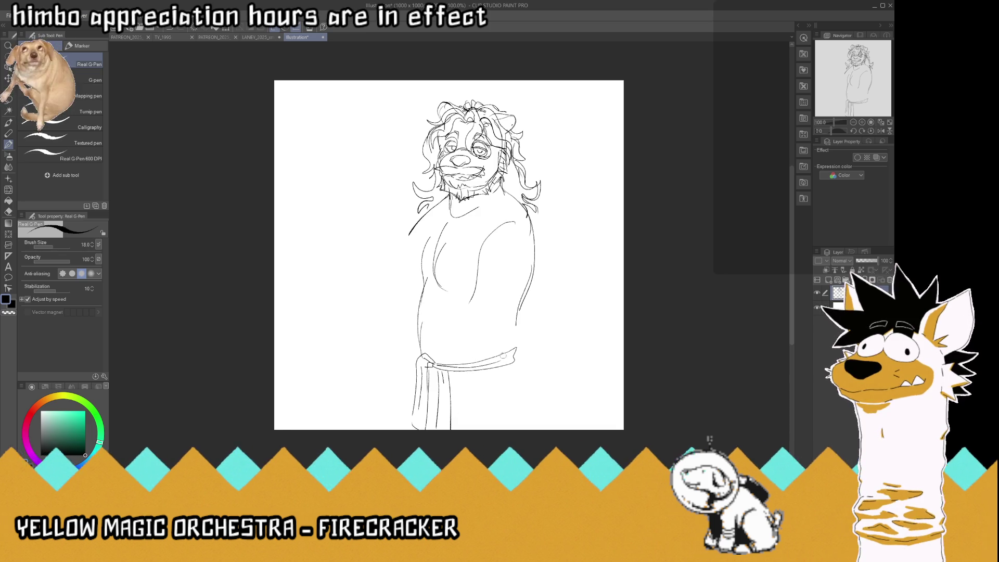
pyautogui.moveTo(515, 352); pyautogui.dragTo(432, 370)
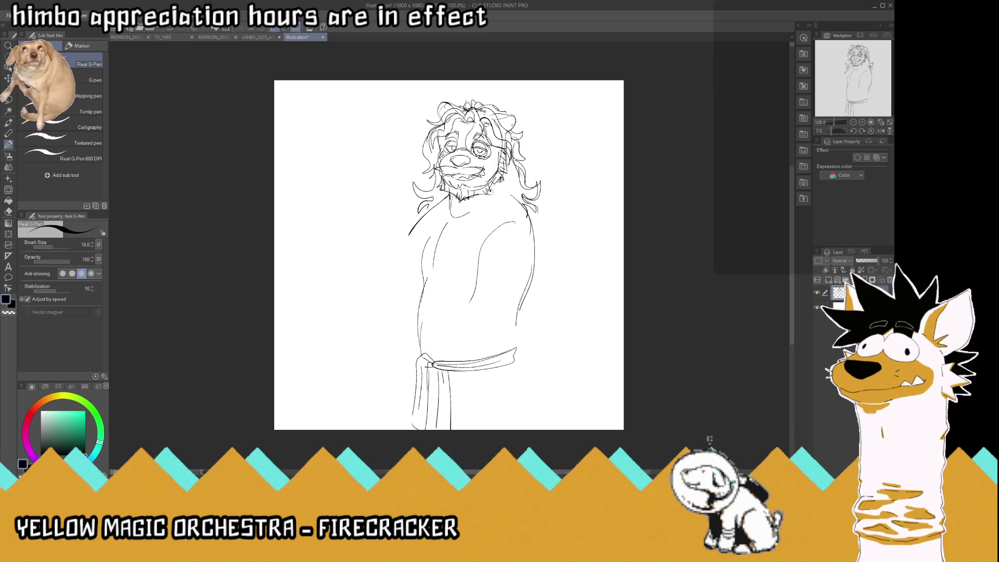
# Mark the neck, then draw the long lapel and the robe's left front edge to the belt.
pyautogui.moveTo(500, 182); pyautogui.dragTo(471, 211)
pyautogui.moveTo(427, 358)
pyautogui.mouseDown()
pyautogui.moveTo(494, 192)
pyautogui.moveTo(514, 193)
pyautogui.moveTo(497, 213)
pyautogui.mouseUp()
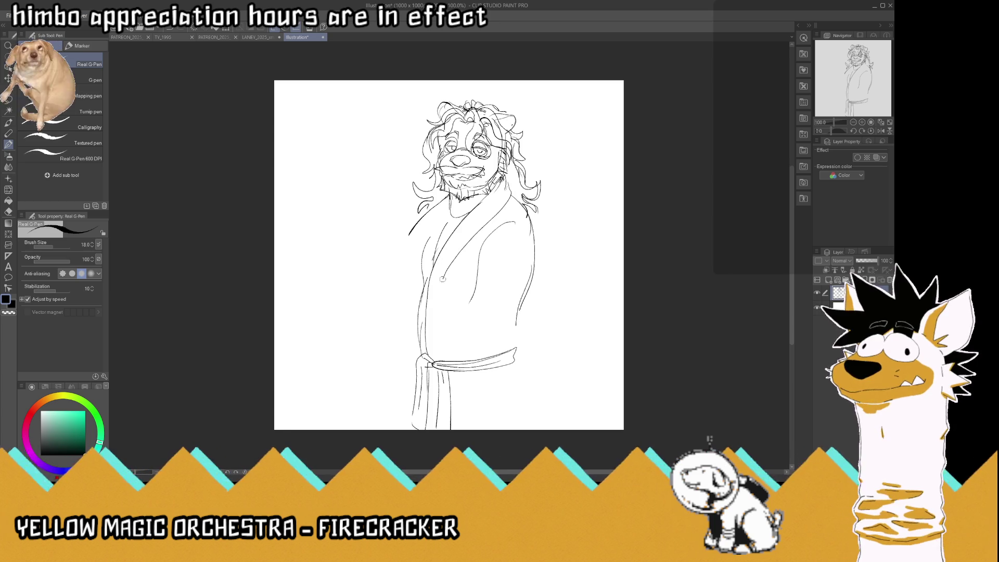
pyautogui.moveTo(446, 278); pyautogui.dragTo(434, 354)
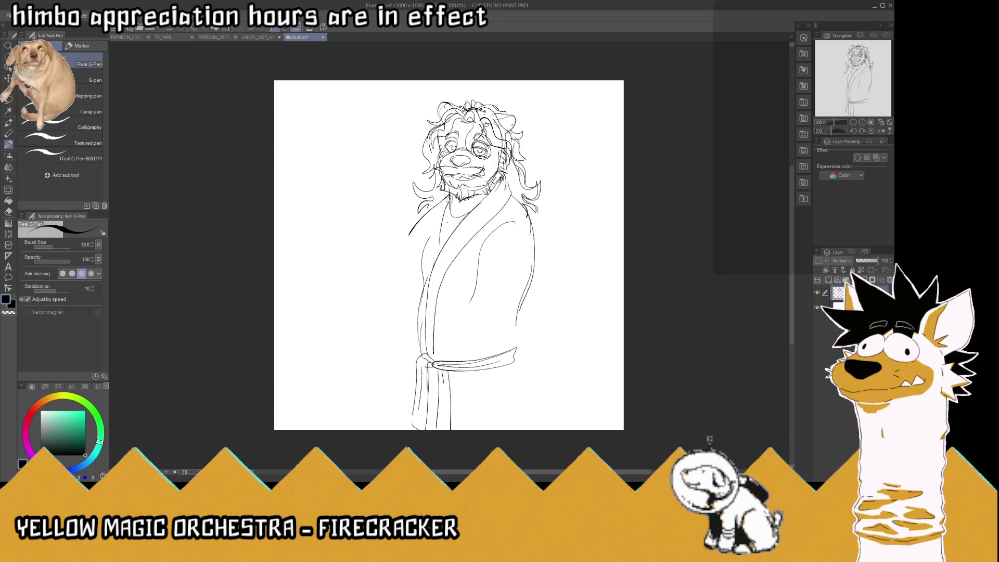
# Extend the robe's left edge and shoulder line, then erase the stray lower-left robe lines.
pyautogui.moveTo(446, 207); pyautogui.dragTo(441, 218)
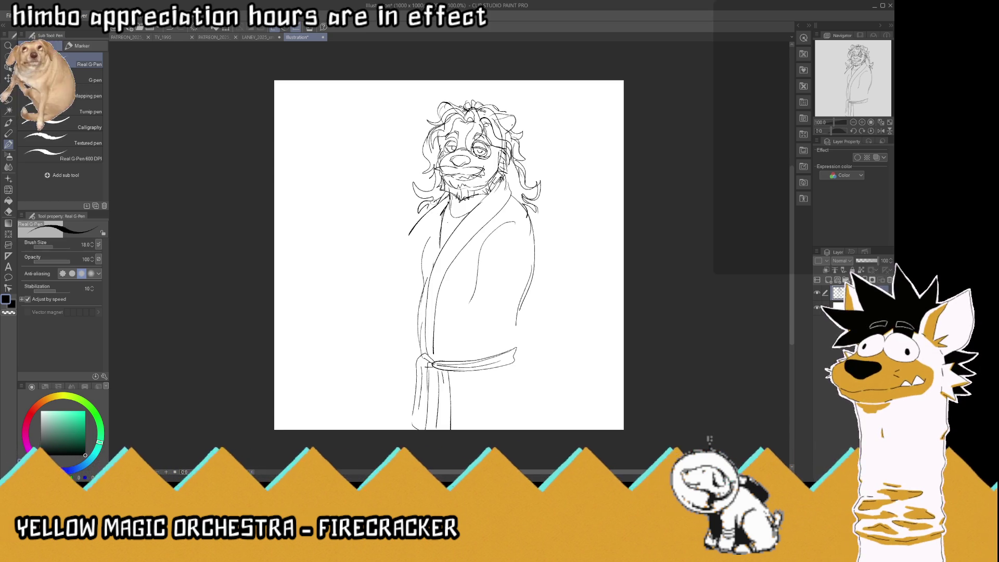
pyautogui.moveTo(428, 248); pyautogui.dragTo(418, 337)
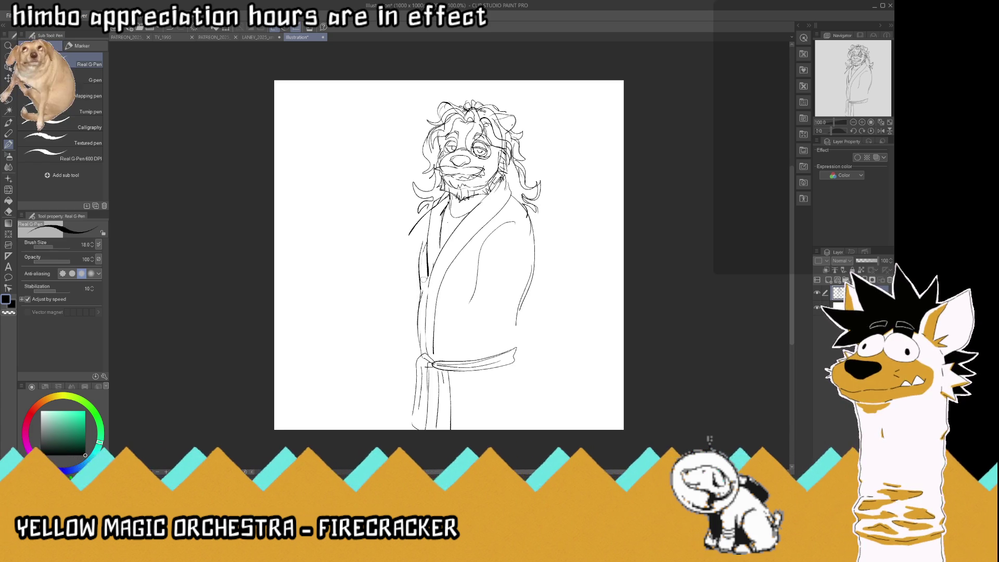
pyautogui.moveTo(421, 285)
pyautogui.mouseDown()
pyautogui.moveTo(419, 326)
pyautogui.moveTo(452, 339)
pyautogui.mouseUp()
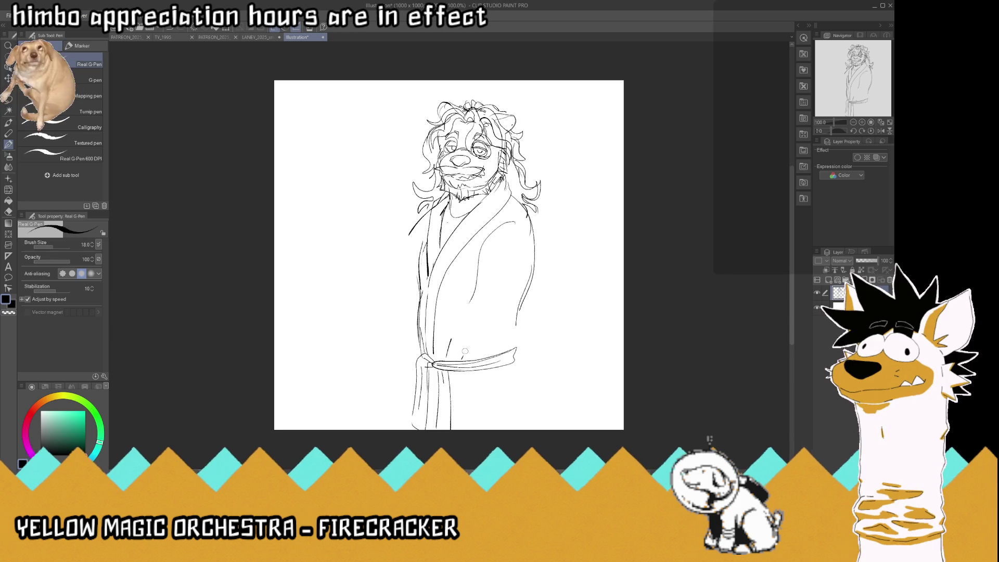
pyautogui.moveTo(427, 218); pyautogui.dragTo(409, 232)
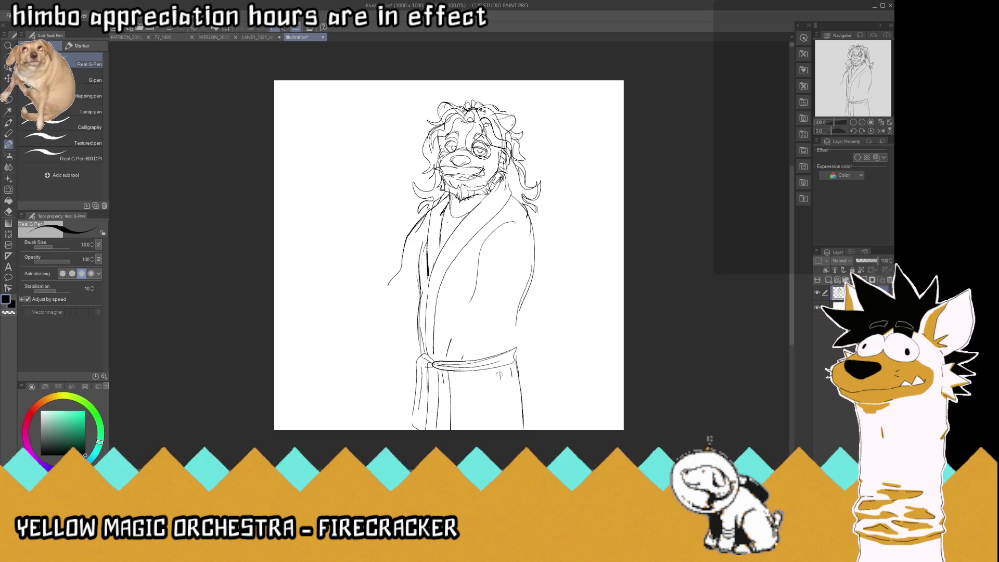
pyautogui.moveTo(438, 307)
pyautogui.mouseDown()
pyautogui.moveTo(417, 299)
pyautogui.moveTo(429, 283)
pyautogui.mouseUp()
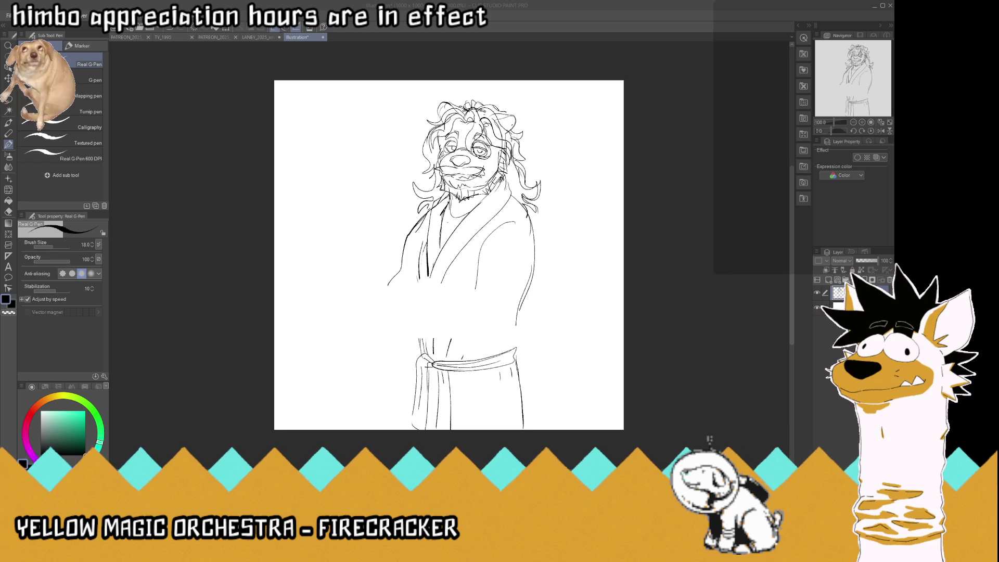
# Paste the bathrobe photo, mirror it, scale it to 76% and shift it up-left.
pyautogui.hotkey('ctrl', 'v')
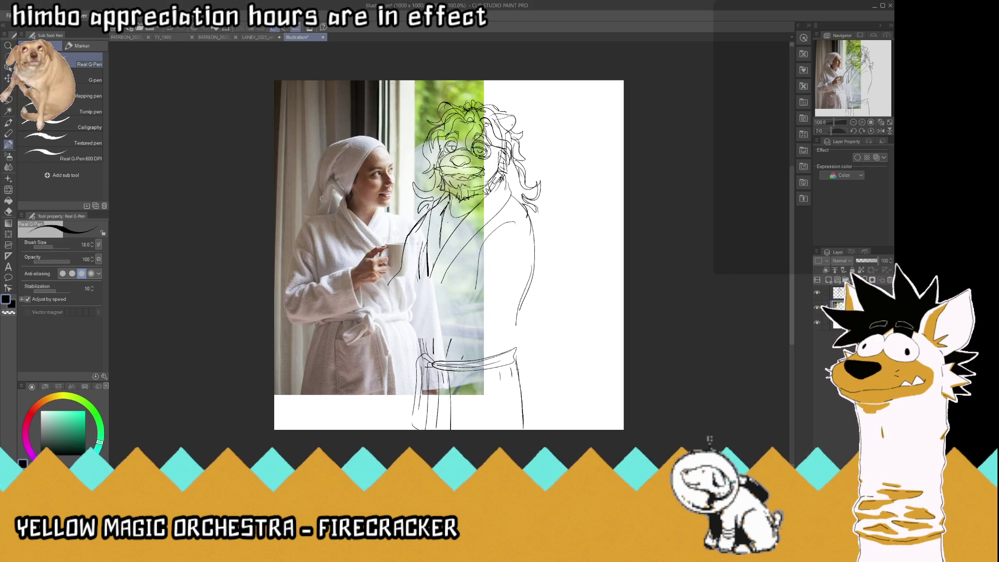
pyautogui.hotkey('ctrl', 't')
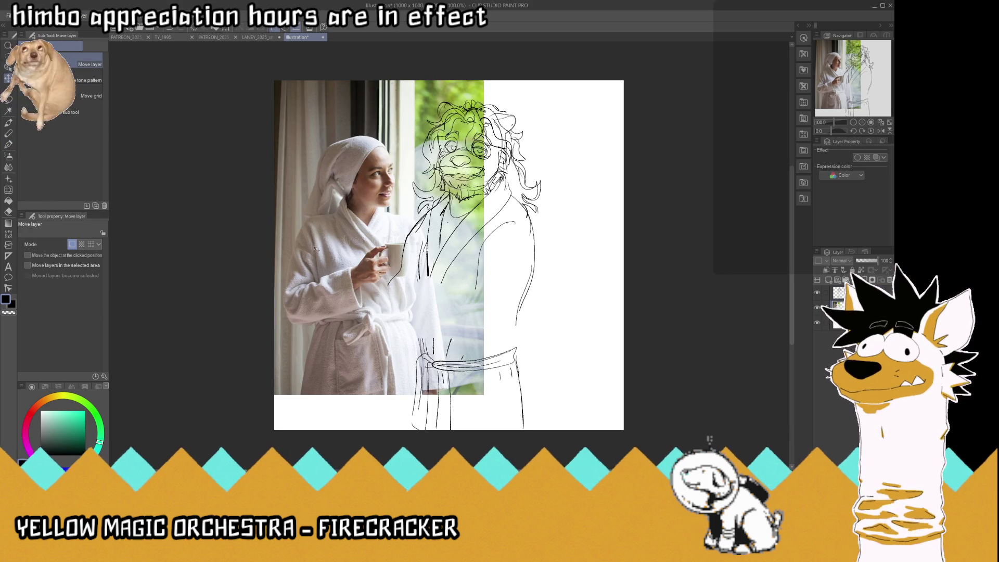
pyautogui.moveTo(275, 238); pyautogui.dragTo(643, 234)
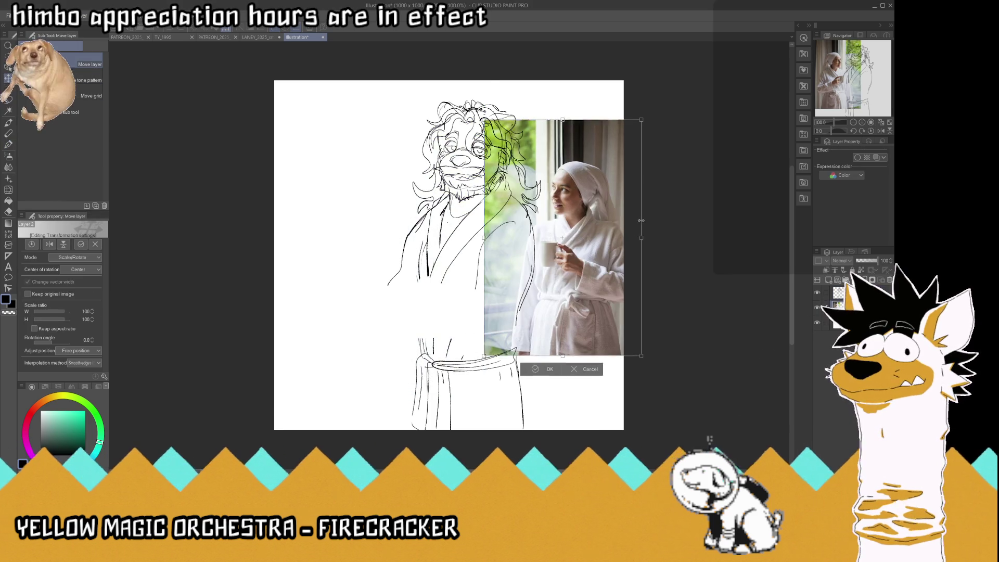
pyautogui.moveTo(567, 226); pyautogui.dragTo(547, 203)
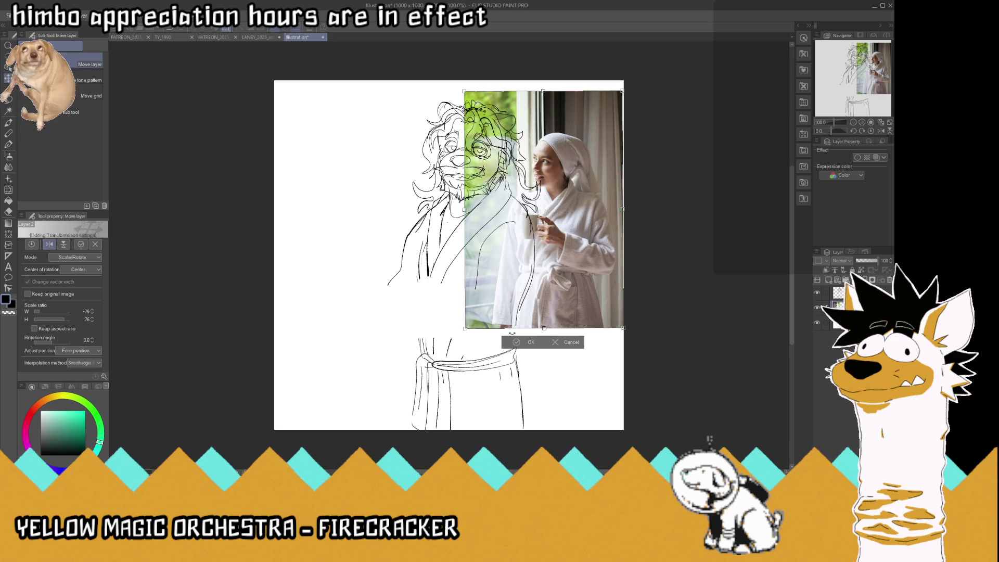
pyautogui.click(531, 342)
# Crop the photo's top band and left and right strips, then undo the last deletion.
pyautogui.press('m')
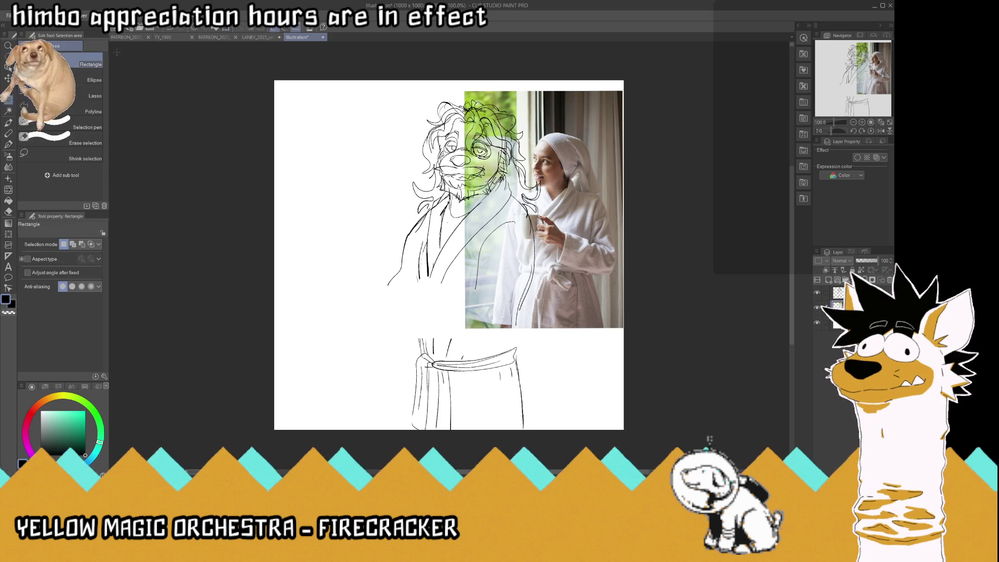
pyautogui.moveTo(324, 47)
pyautogui.mouseDown()
pyautogui.moveTo(694, 93)
pyautogui.moveTo(747, 130)
pyautogui.mouseUp()
pyautogui.press('Delete')
pyautogui.moveTo(384, 78); pyautogui.dragTo(494, 397)
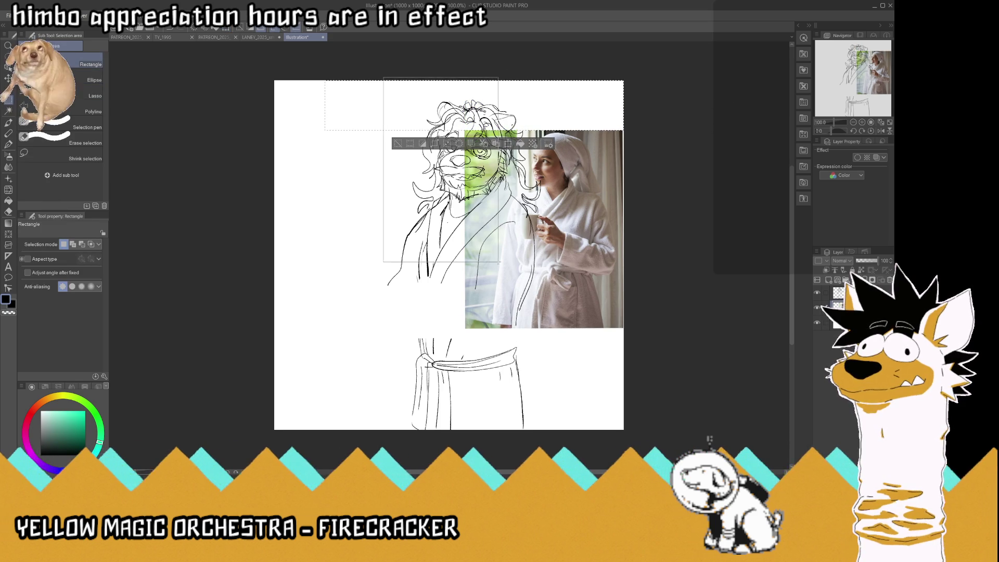
pyautogui.press('Delete')
pyautogui.hotkey('ctrl', 'd')
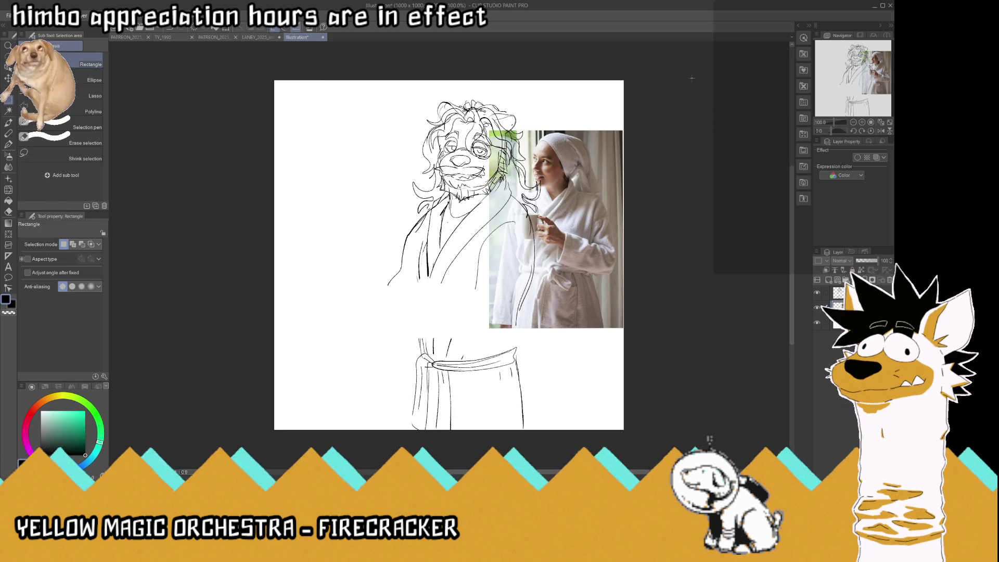
pyautogui.moveTo(692, 79); pyautogui.dragTo(616, 384)
pyautogui.press('Delete')
pyautogui.hotkey('ctrl', 'd')
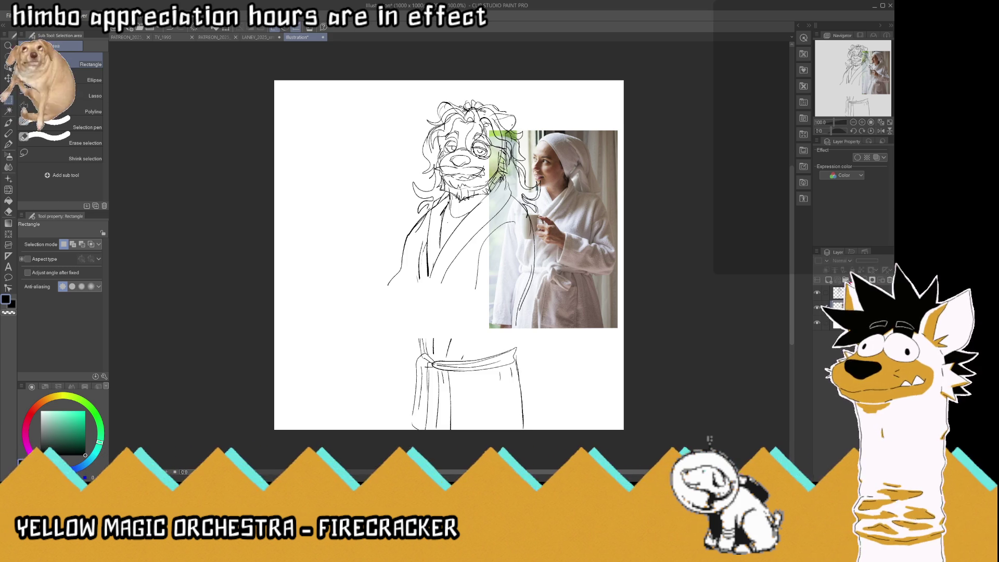
pyautogui.hotkey('ctrl', 'z')
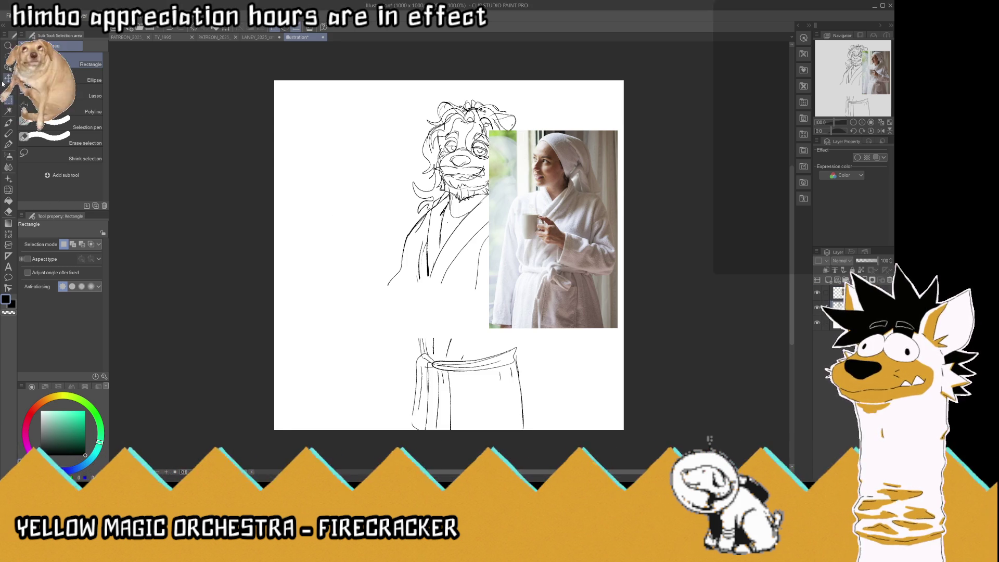
# Shift the sketch layer about 60 px left and nudge the reference photo slightly right.
pyautogui.press('k')
pyautogui.moveTo(442, 234); pyautogui.dragTo(410, 234)
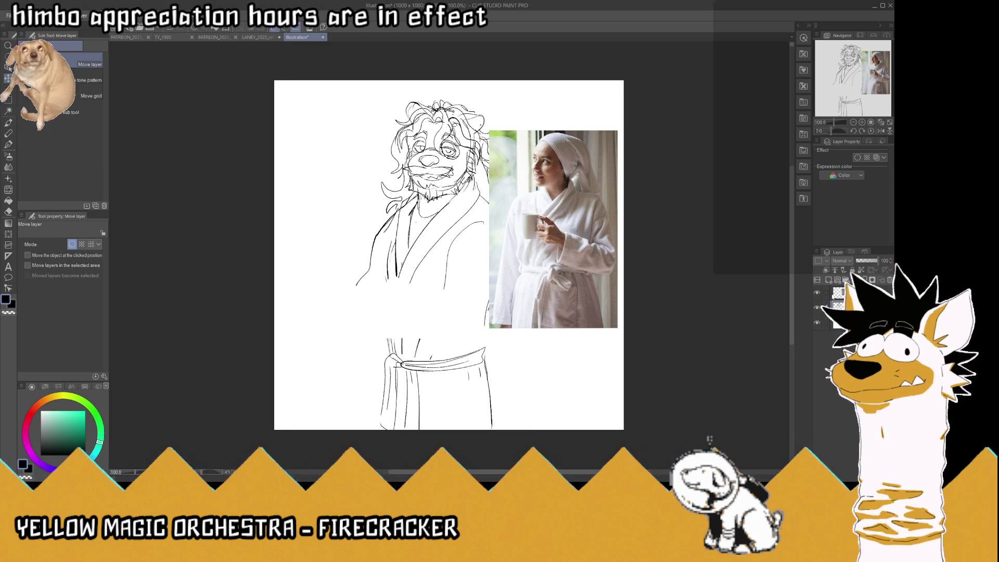
pyautogui.moveTo(652, 274); pyautogui.dragTo(659, 274)
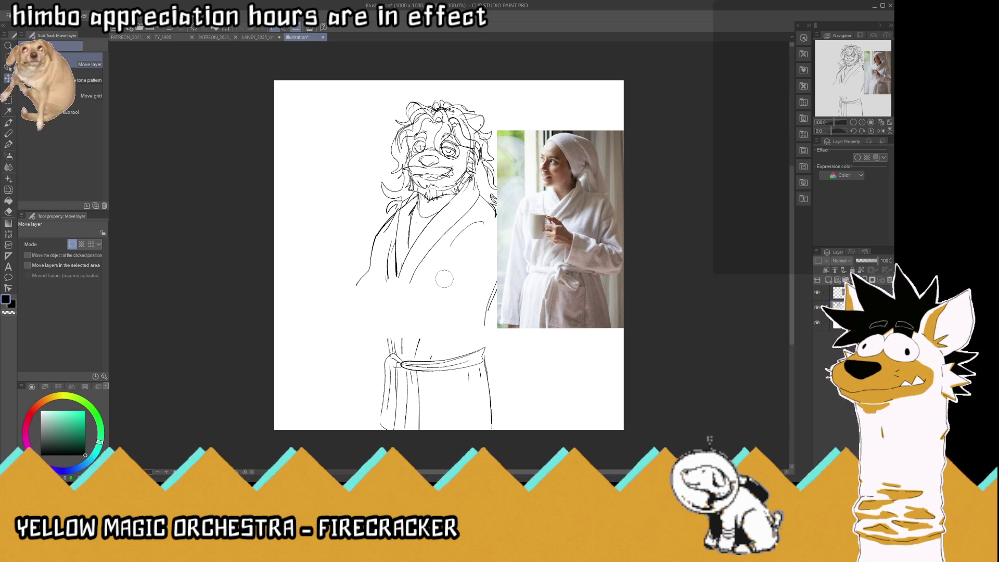
# Mirror the canvas view horizontally, trim the robe line ends near the arm, and undo a stray charcoal mark.
pyautogui.press('p')
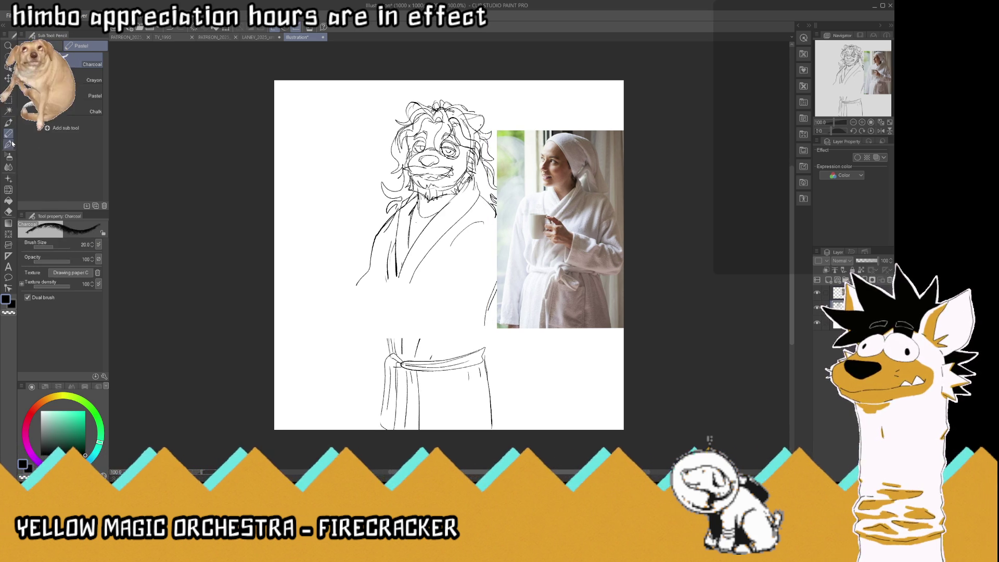
pyautogui.press('h')
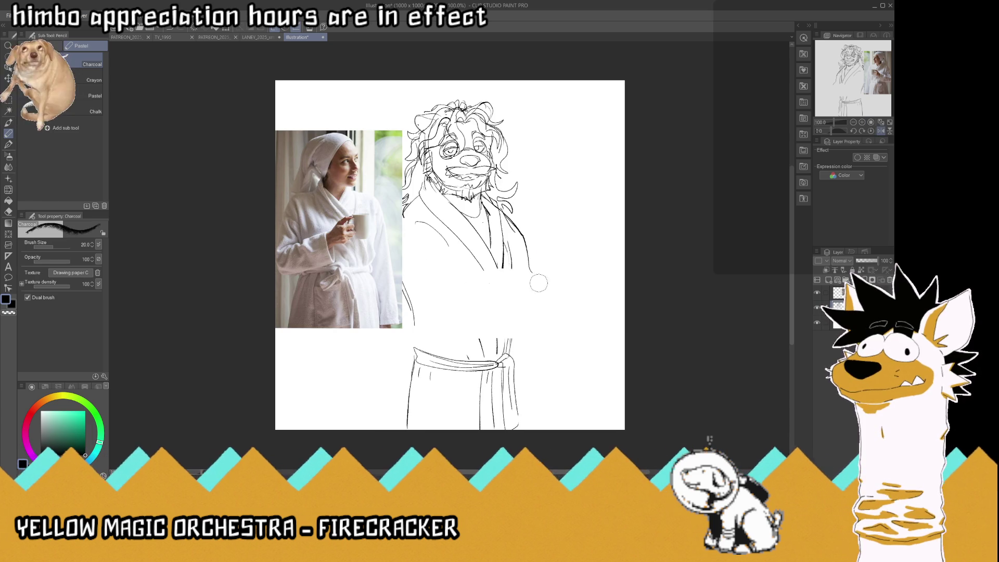
pyautogui.moveTo(536, 280)
pyautogui.mouseDown()
pyautogui.moveTo(484, 274)
pyautogui.moveTo(514, 298)
pyautogui.mouseUp()
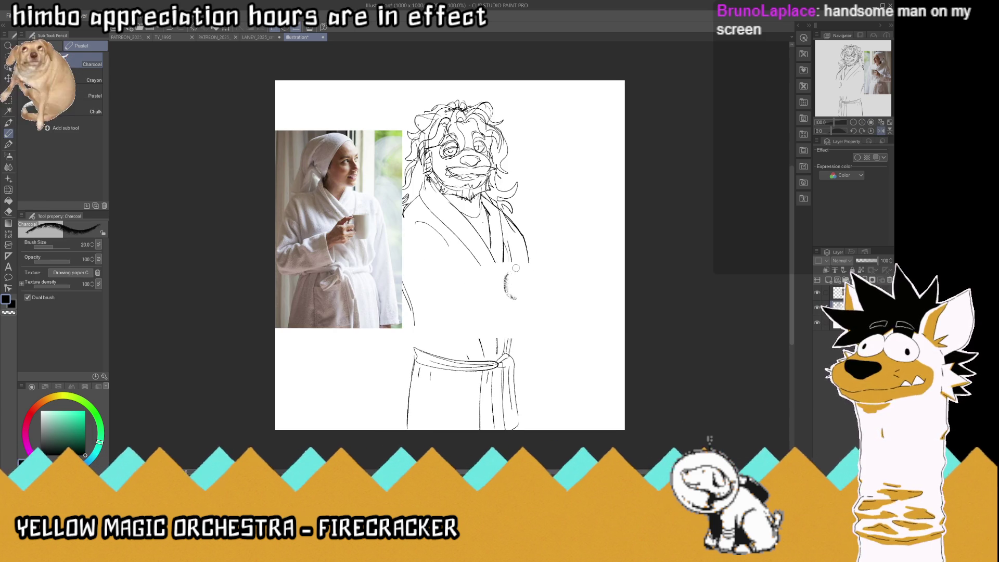
pyautogui.click(9, 145)
pyautogui.hotkey('ctrl', 'z')
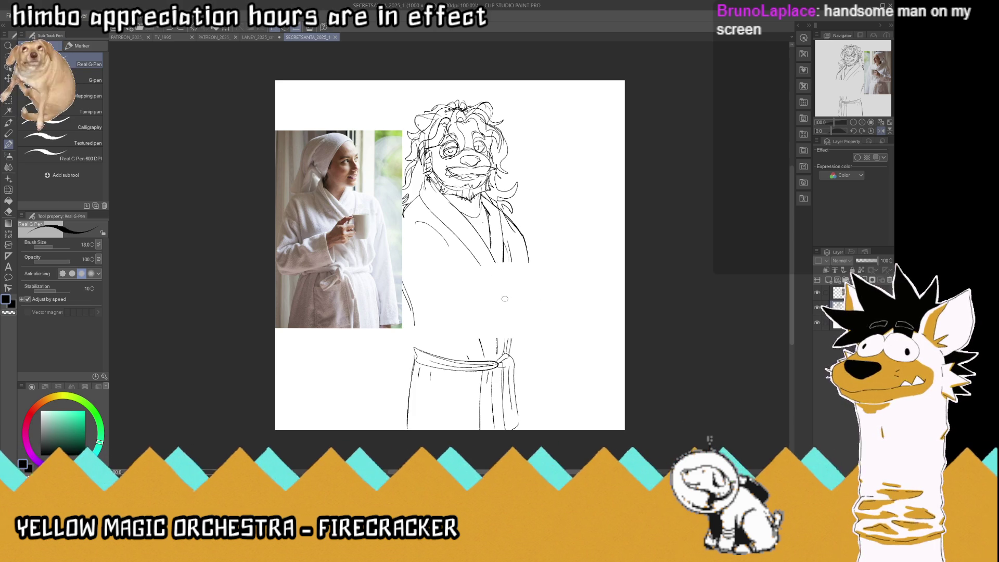
# Sketch the raised hand's top curve, a curled finger and its redrawn left edge against the robe.
pyautogui.moveTo(518, 307)
pyautogui.mouseDown()
pyautogui.moveTo(501, 284)
pyautogui.moveTo(539, 269)
pyautogui.mouseUp()
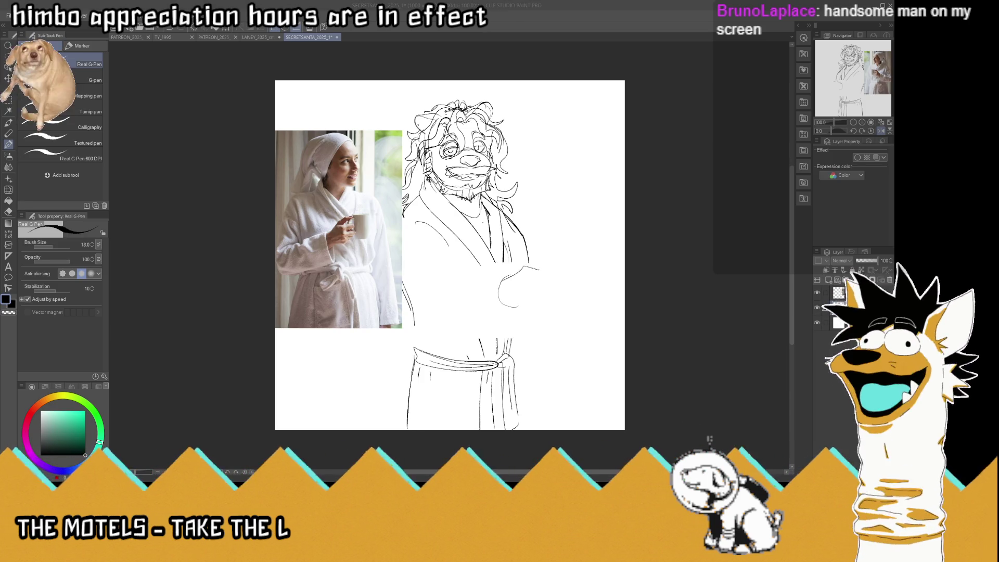
pyautogui.click(642, 16)
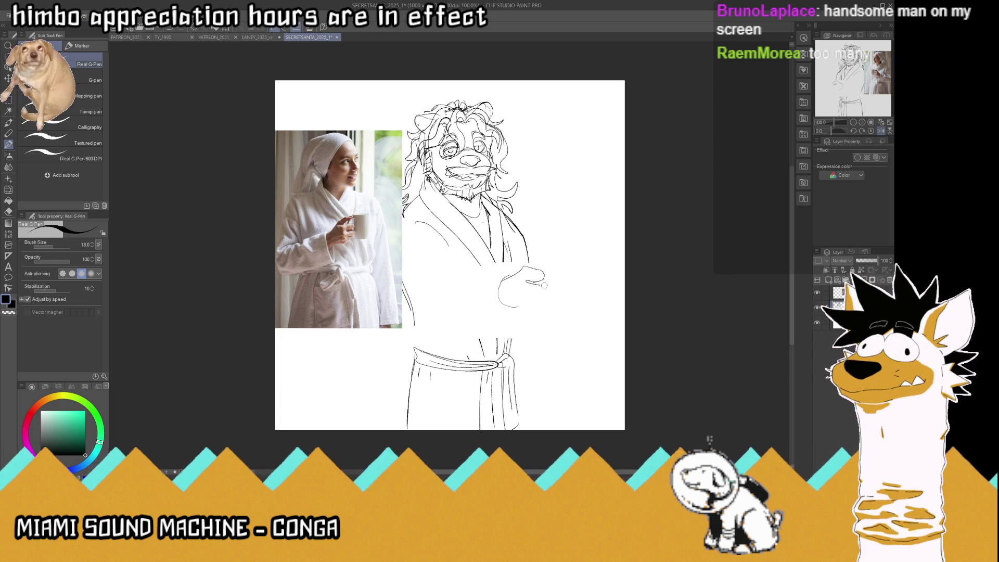
pyautogui.moveTo(544, 285); pyautogui.dragTo(544, 297)
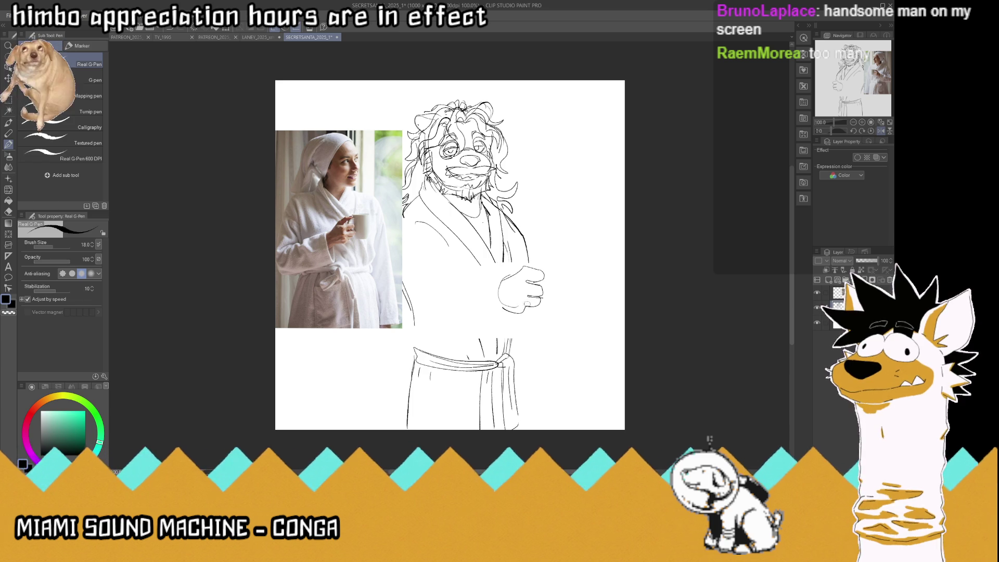
pyautogui.moveTo(514, 313)
pyautogui.mouseDown()
pyautogui.moveTo(501, 282)
pyautogui.moveTo(527, 289)
pyautogui.moveTo(530, 269)
pyautogui.moveTo(520, 267)
pyautogui.mouseUp()
pyautogui.hotkey('ctrl', 'z')
pyautogui.hotkey('ctrl', 'z')
pyautogui.hotkey('ctrl', 'z')
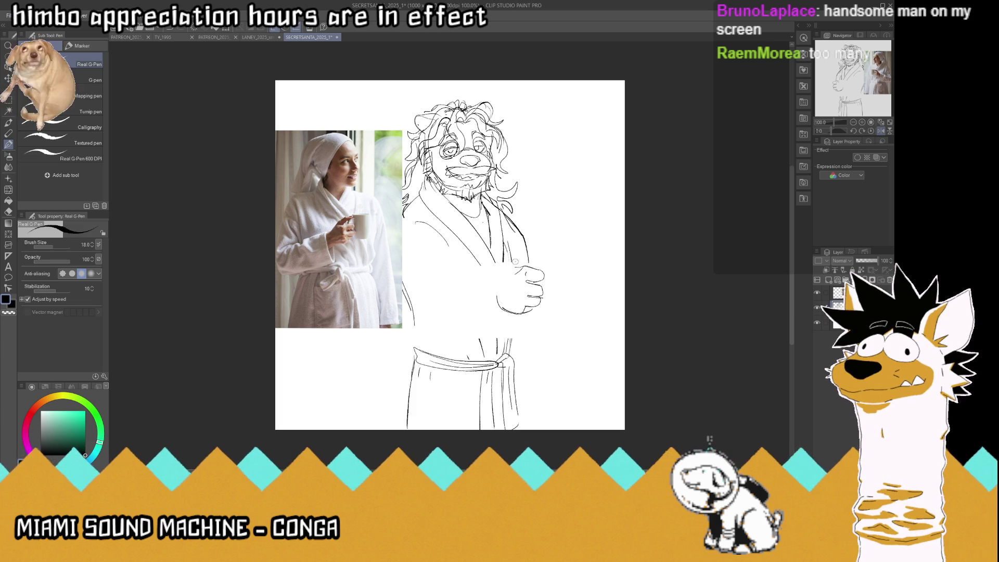
pyautogui.moveTo(513, 266); pyautogui.dragTo(495, 297)
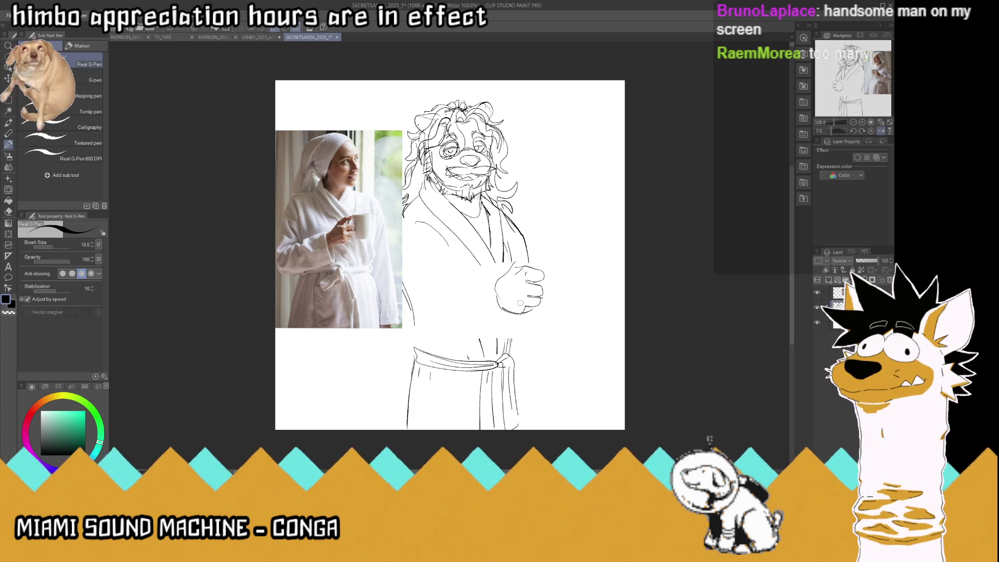
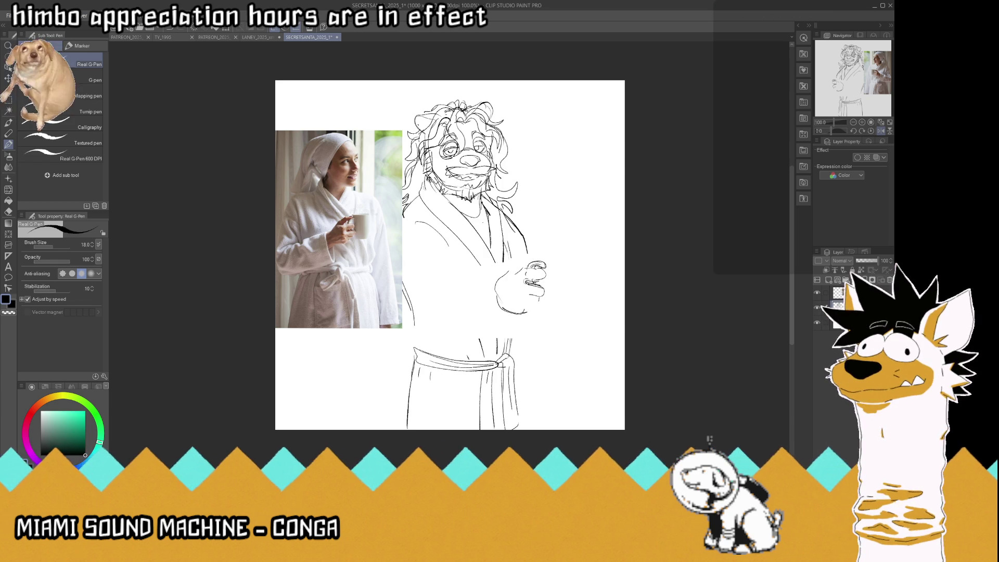
# Redraw the raised hand's fingers and outline, undoing a stray stroke, and sketch the mug's right side.
pyautogui.moveTo(546, 268); pyautogui.dragTo(541, 300)
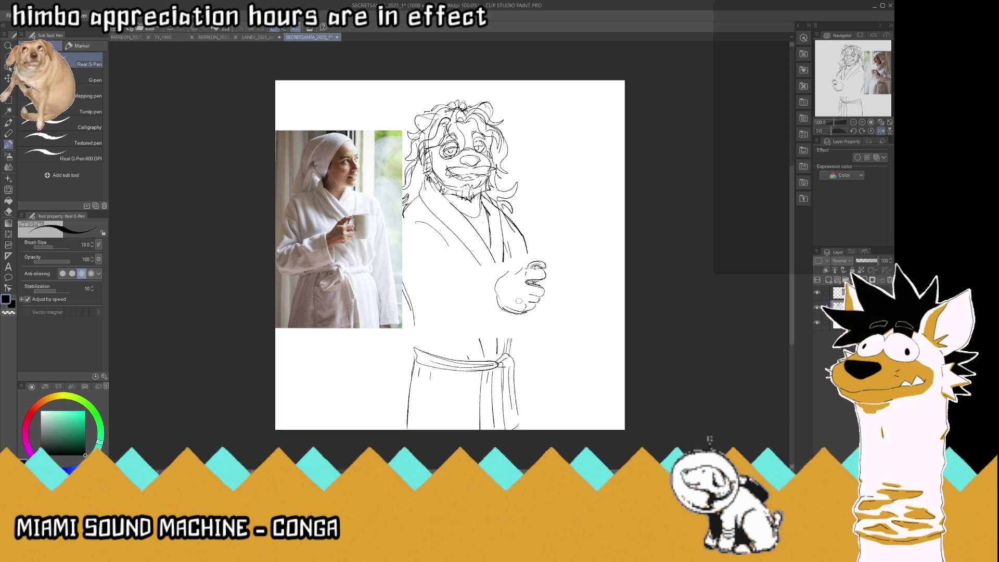
pyautogui.hotkey('ctrl', 'z')
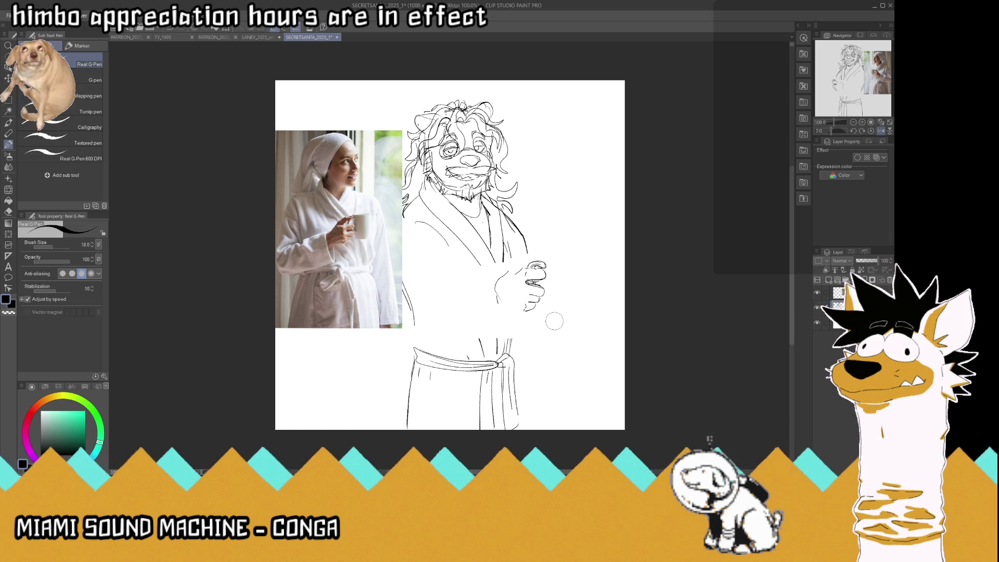
pyautogui.moveTo(529, 311); pyautogui.dragTo(502, 296)
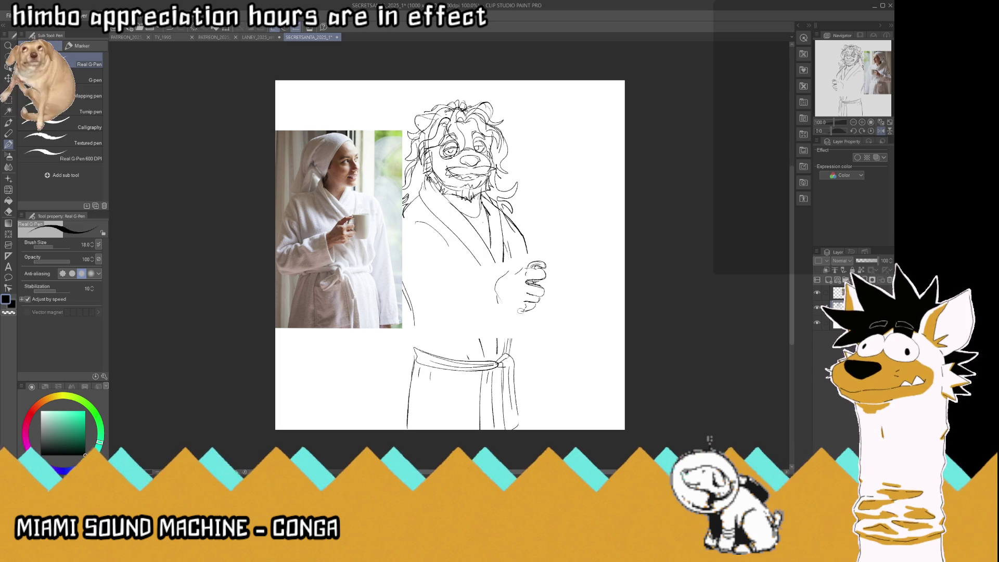
pyautogui.moveTo(538, 265); pyautogui.dragTo(517, 270)
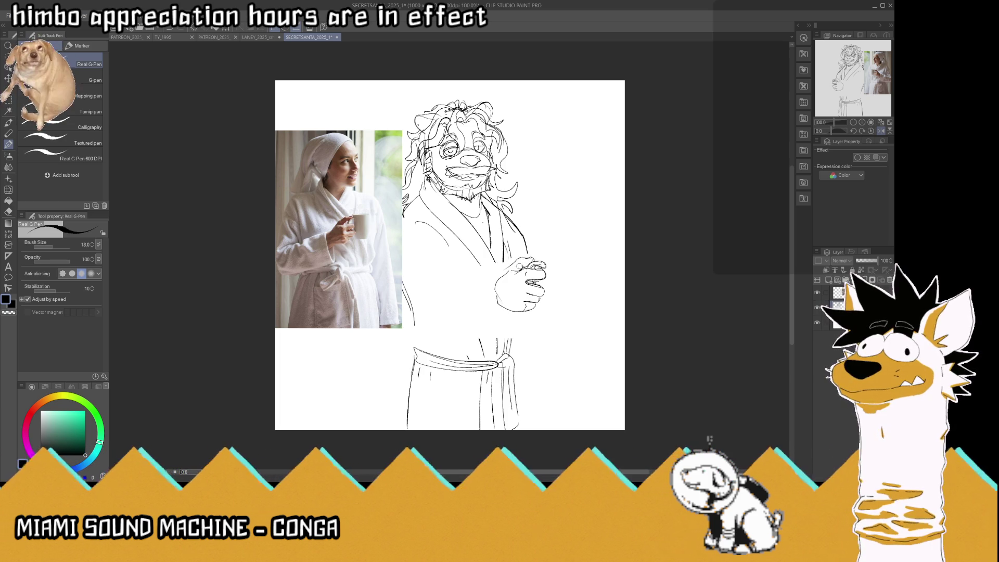
pyautogui.moveTo(506, 270); pyautogui.dragTo(494, 294)
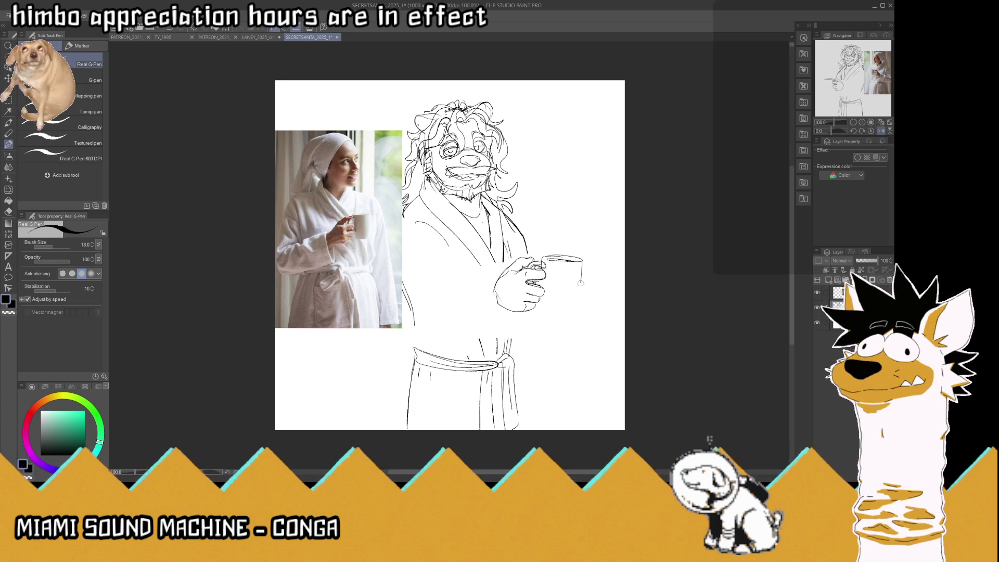
pyautogui.moveTo(581, 283)
pyautogui.mouseDown()
pyautogui.moveTo(571, 308)
pyautogui.moveTo(545, 308)
pyautogui.mouseUp()
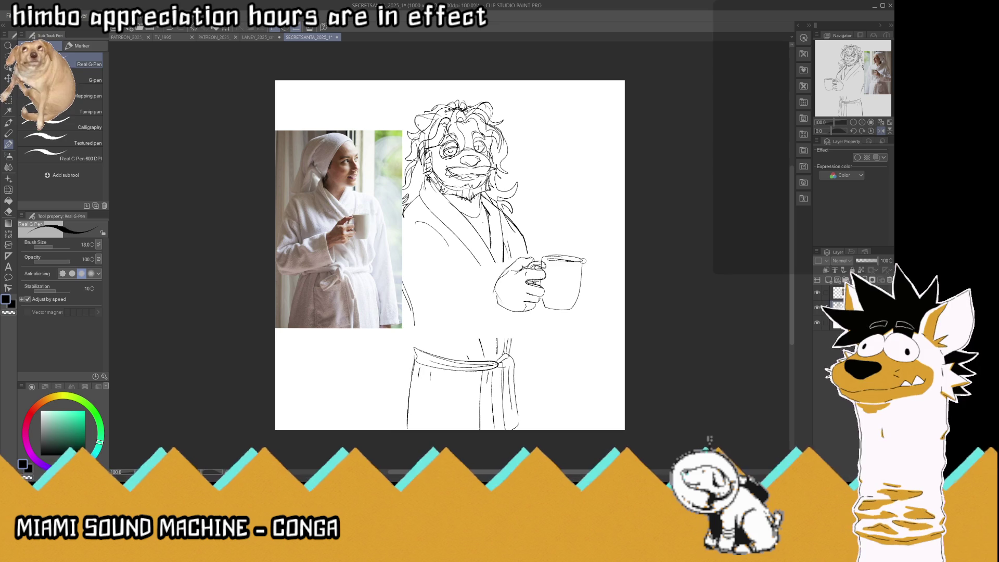
# Save the drawing.
pyautogui.scroll(-5, 597, 260)
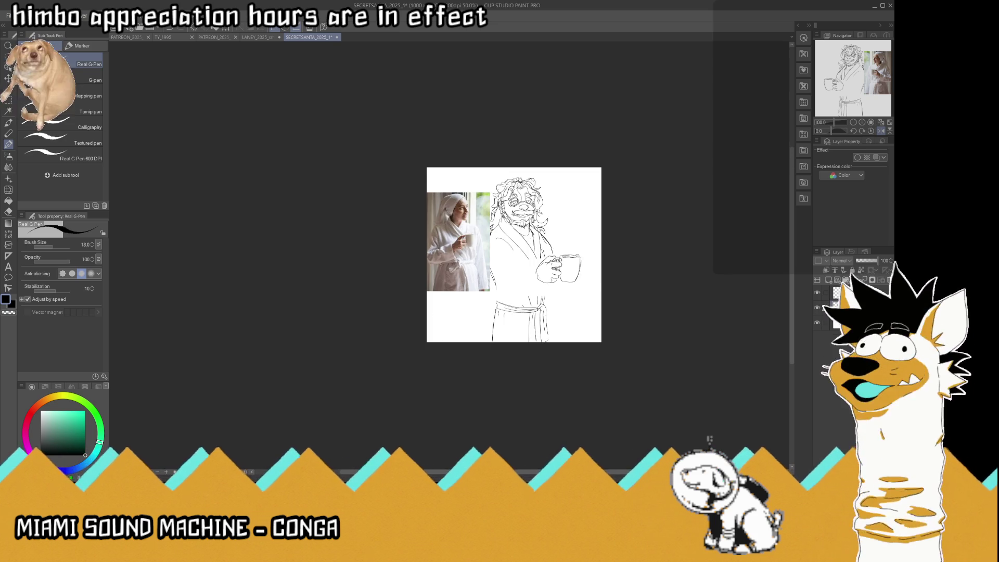
pyautogui.scroll(4, 560, 239)
pyautogui.hotkey('ctrl', 's')
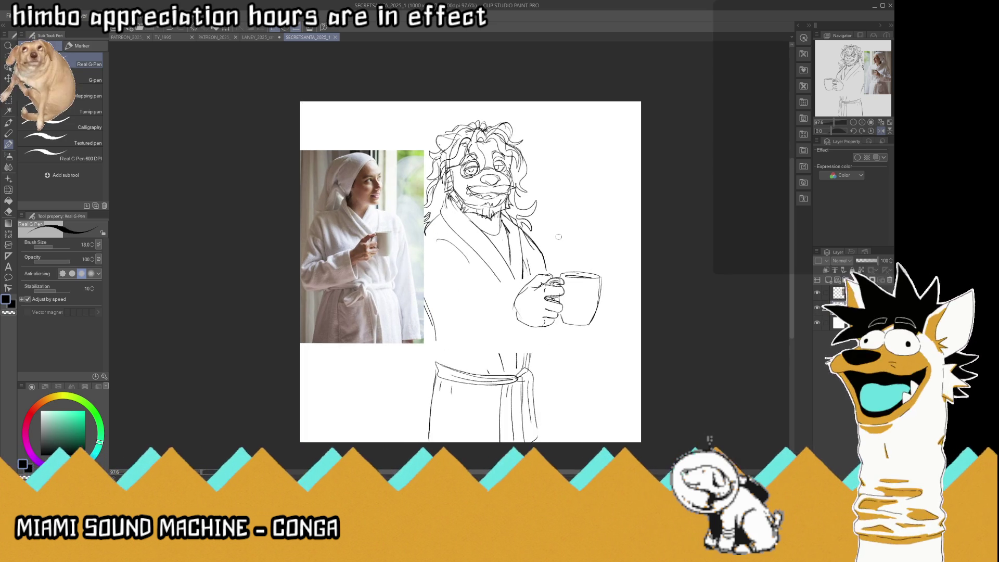
# Lasso the hand and mug, shrink them to about 89%, and nudge them slightly down.
pyautogui.press('m')
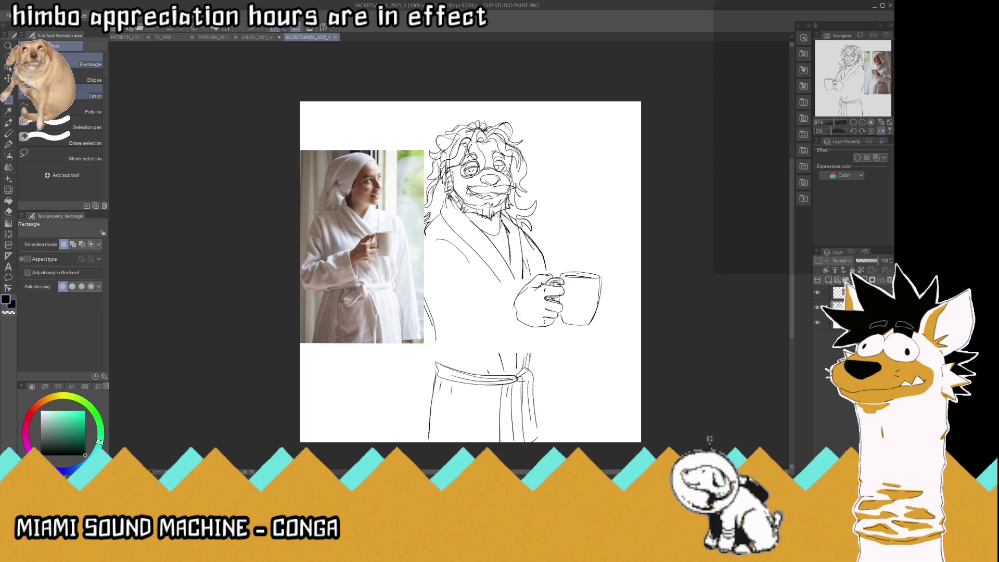
pyautogui.click(75, 93)
pyautogui.moveTo(609, 322)
pyautogui.mouseDown()
pyautogui.moveTo(552, 342)
pyautogui.moveTo(645, 316)
pyautogui.mouseUp()
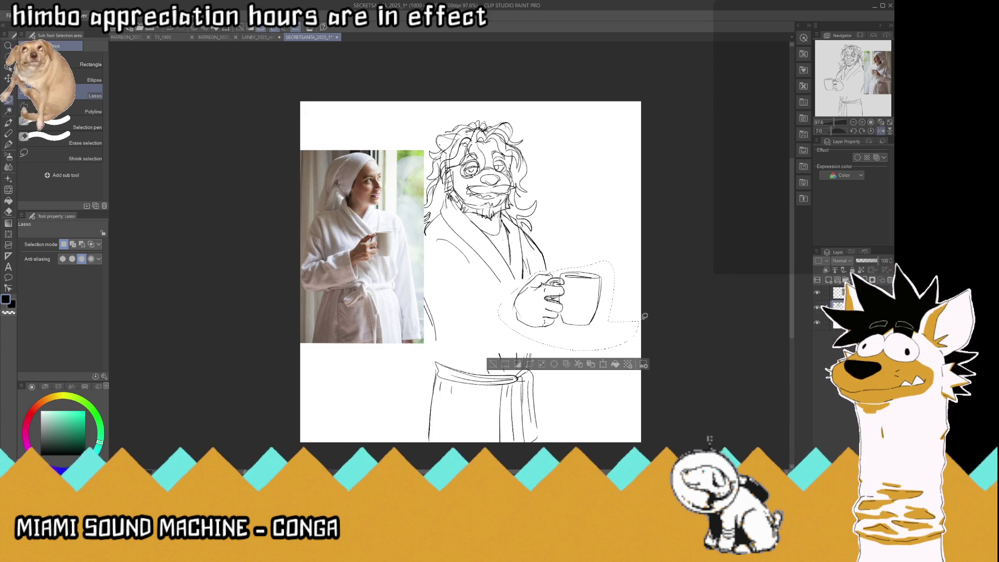
pyautogui.hotkey('ctrl', 't')
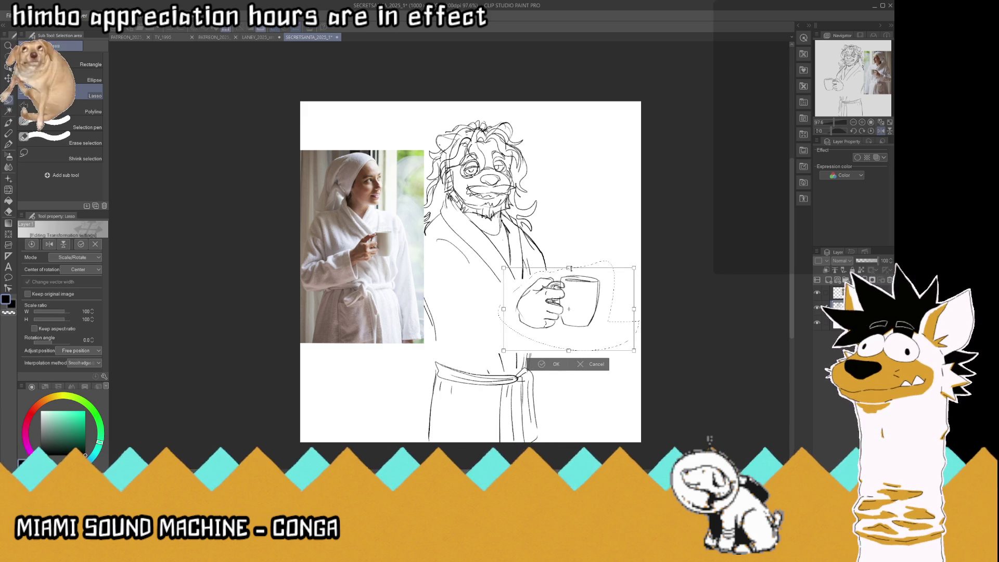
pyautogui.moveTo(639, 350); pyautogui.dragTo(627, 339)
pyautogui.moveTo(581, 291); pyautogui.dragTo(580, 293)
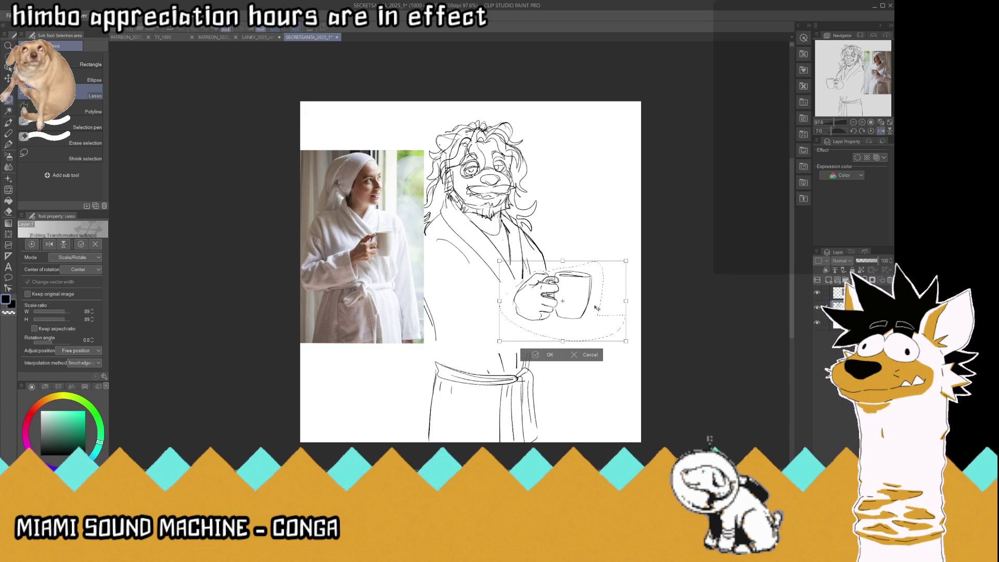
pyautogui.click(550, 354)
# Draw the wrist, the forearm line and a fold line on the sleeve with the G-Pen.
pyautogui.click(11, 145)
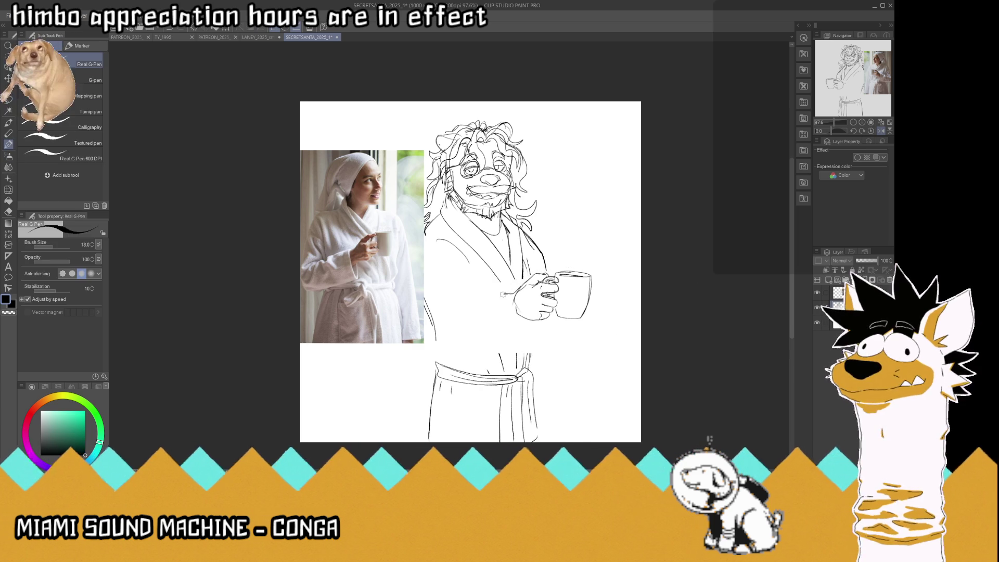
pyautogui.moveTo(503, 294)
pyautogui.mouseDown()
pyautogui.moveTo(503, 323)
pyautogui.moveTo(510, 318)
pyautogui.mouseUp()
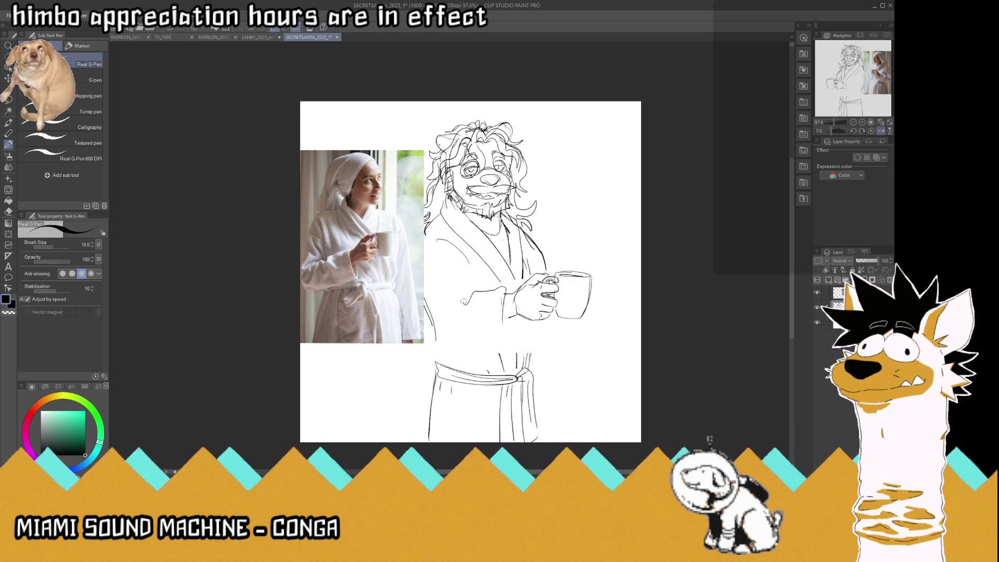
pyautogui.moveTo(464, 301); pyautogui.dragTo(451, 292)
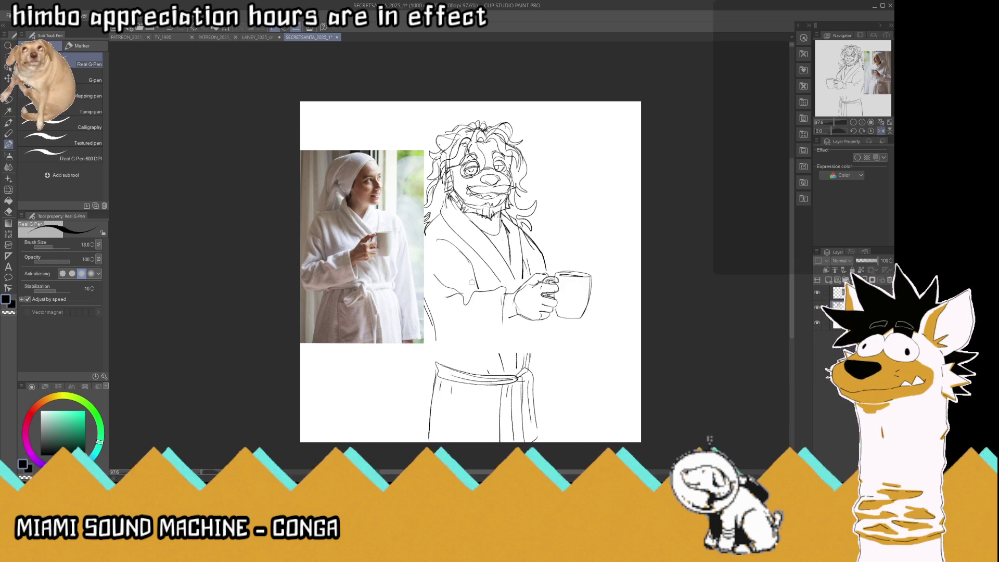
pyautogui.moveTo(477, 286); pyautogui.dragTo(458, 275)
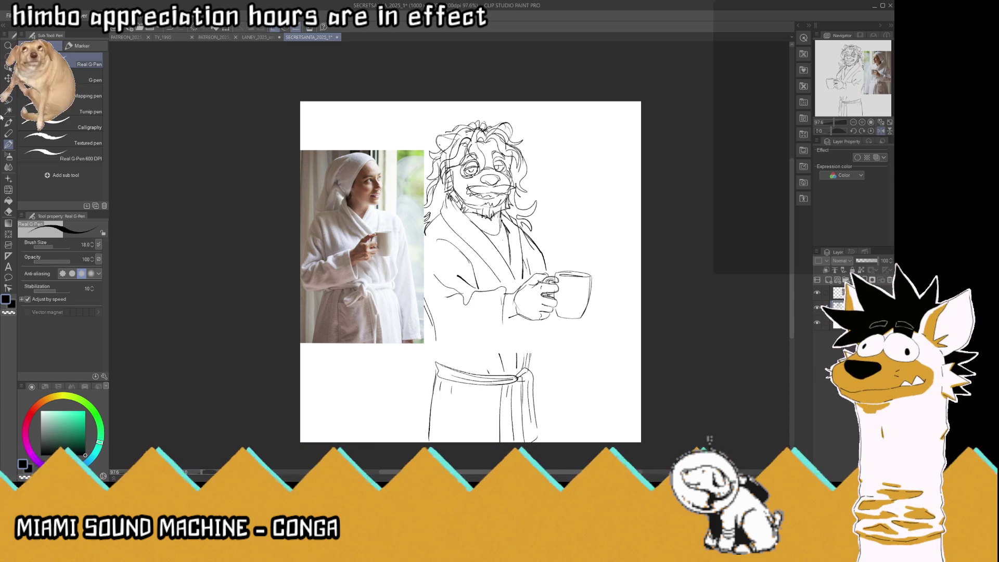
pyautogui.click(8, 78)
# Shift the sketch layer right, away from the reference photo.
pyautogui.moveTo(474, 241); pyautogui.dragTo(510, 240)
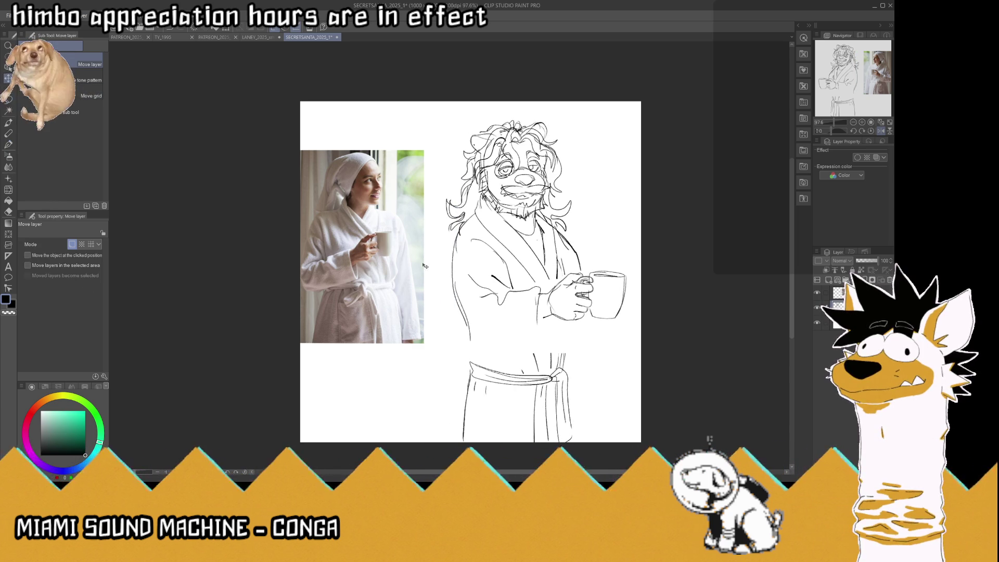
pyautogui.moveTo(542, 287)
pyautogui.mouseDown()
pyautogui.moveTo(531, 286)
pyautogui.moveTo(527, 310)
pyautogui.mouseUp()
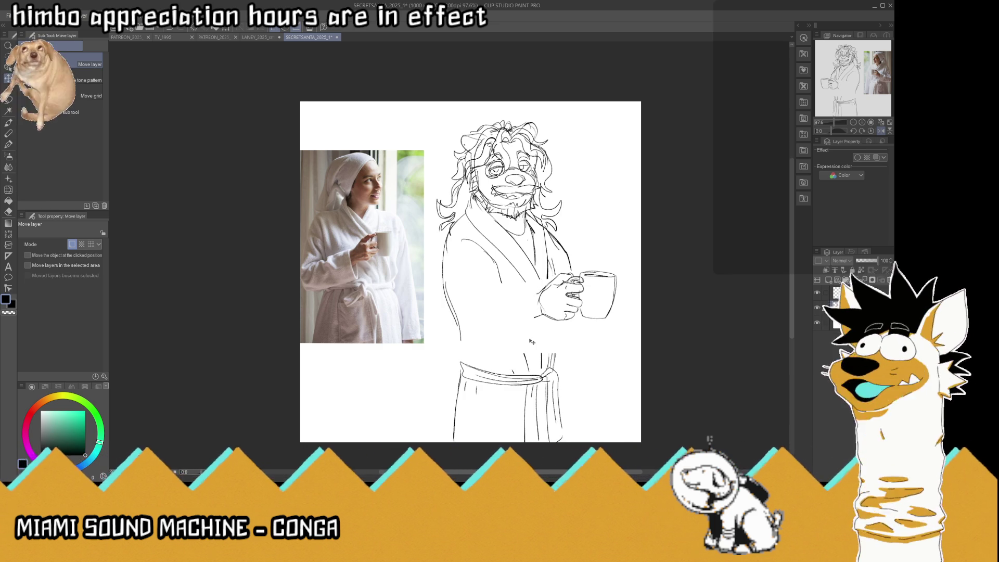
pyautogui.press('m')
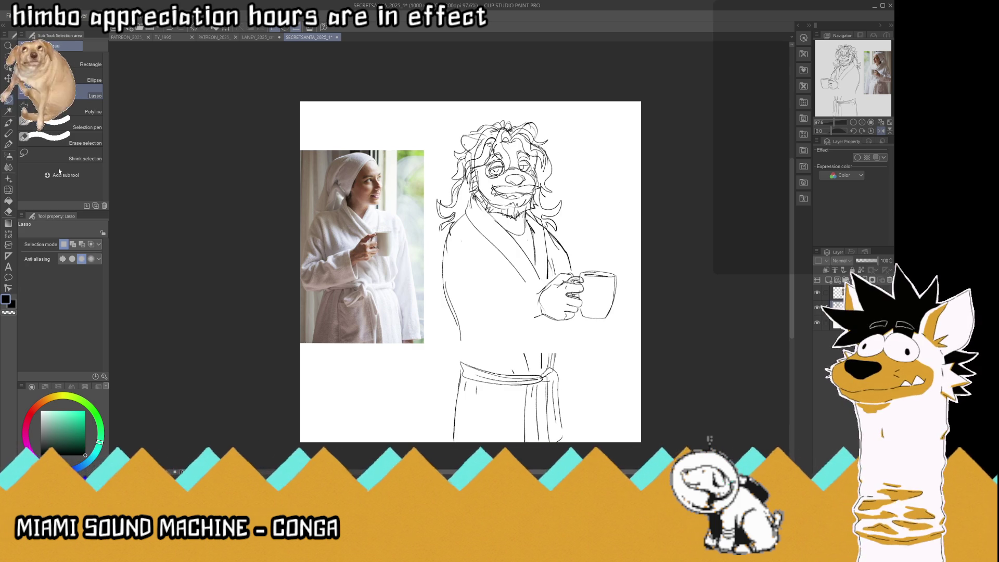
# Undo the recent robe lines and redraw the sleeve's arm line, extending it downward.
pyautogui.click(8, 144)
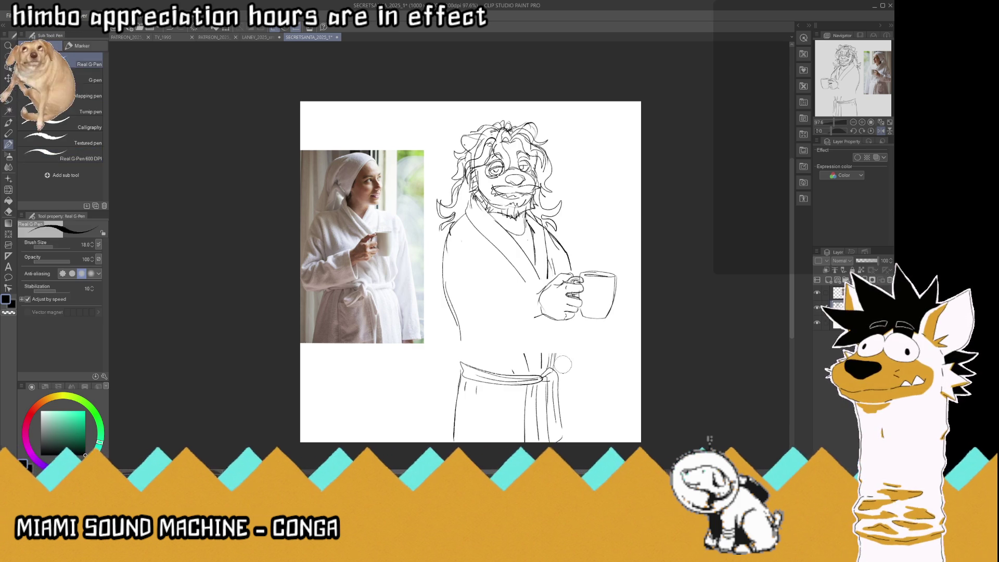
pyautogui.hotkey('ctrl', 'z')
pyautogui.hotkey('ctrl', 'z')
pyautogui.hotkey('ctrl', 'z')
pyautogui.hotkey('ctrl', 'z')
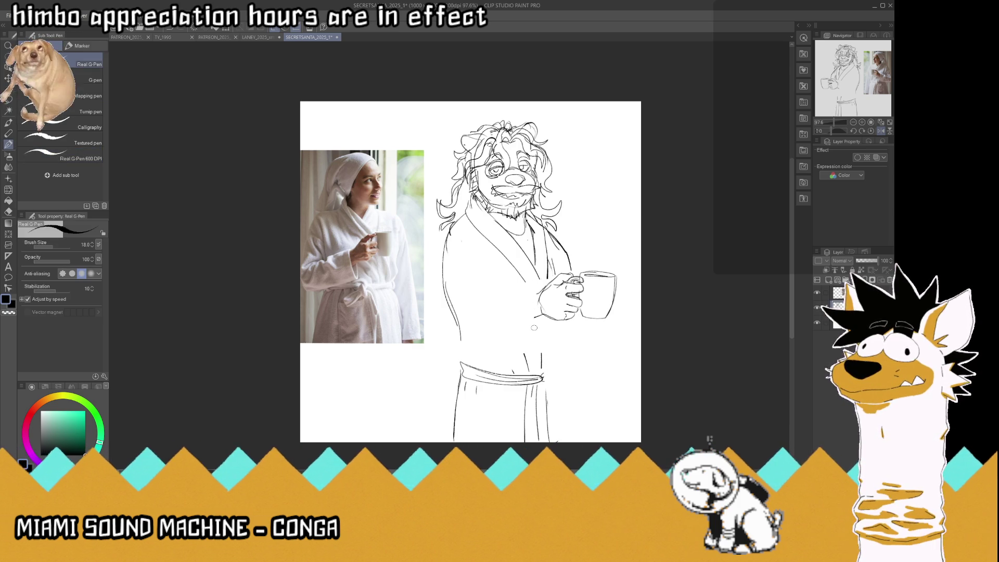
pyautogui.moveTo(520, 294)
pyautogui.mouseDown()
pyautogui.moveTo(451, 287)
pyautogui.moveTo(463, 234)
pyautogui.mouseUp()
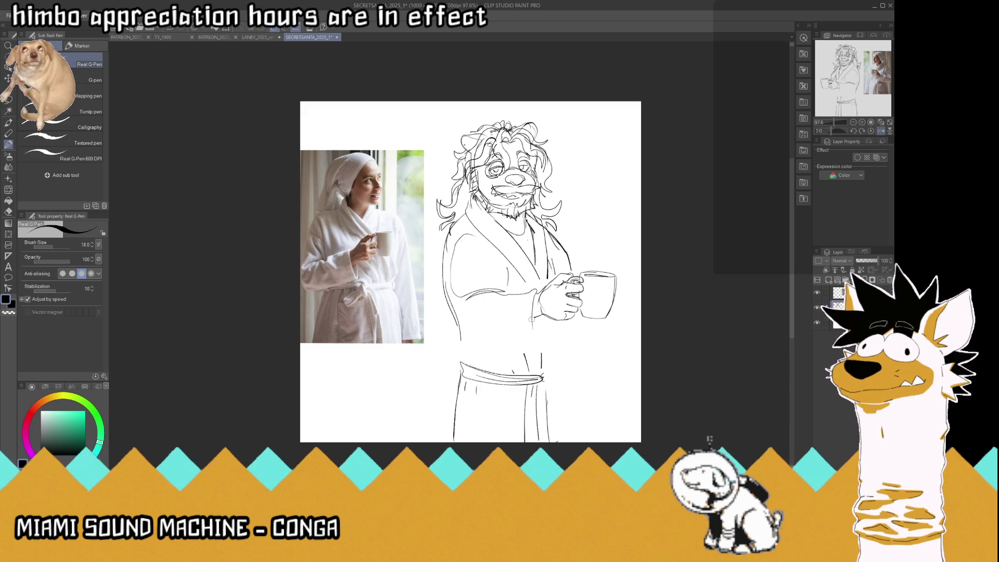
pyautogui.moveTo(534, 310); pyautogui.dragTo(531, 337)
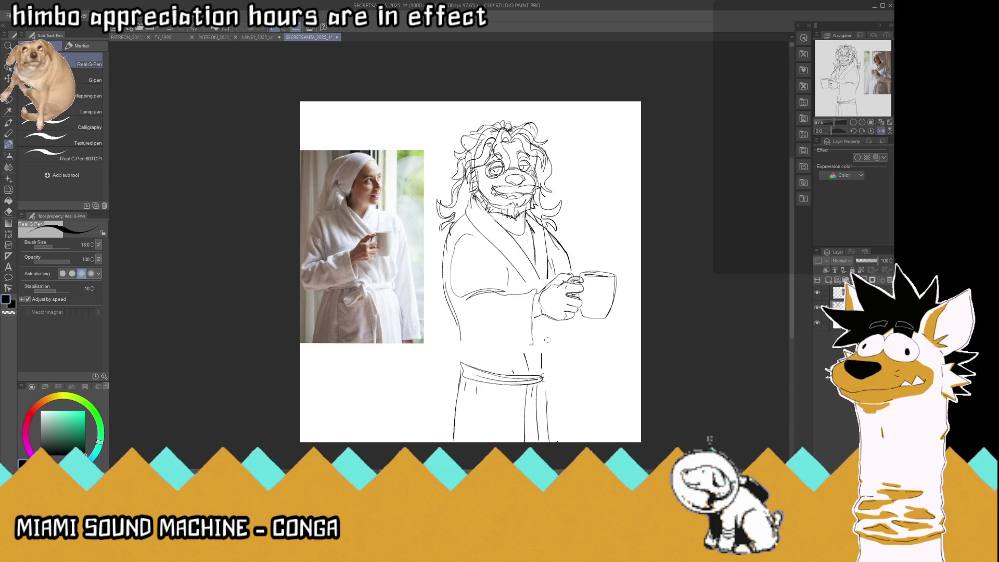
# Lasso the hand, mug and sleeve, move them right and down, then deselect.
pyautogui.press('m')
pyautogui.moveTo(611, 256); pyautogui.dragTo(501, 285)
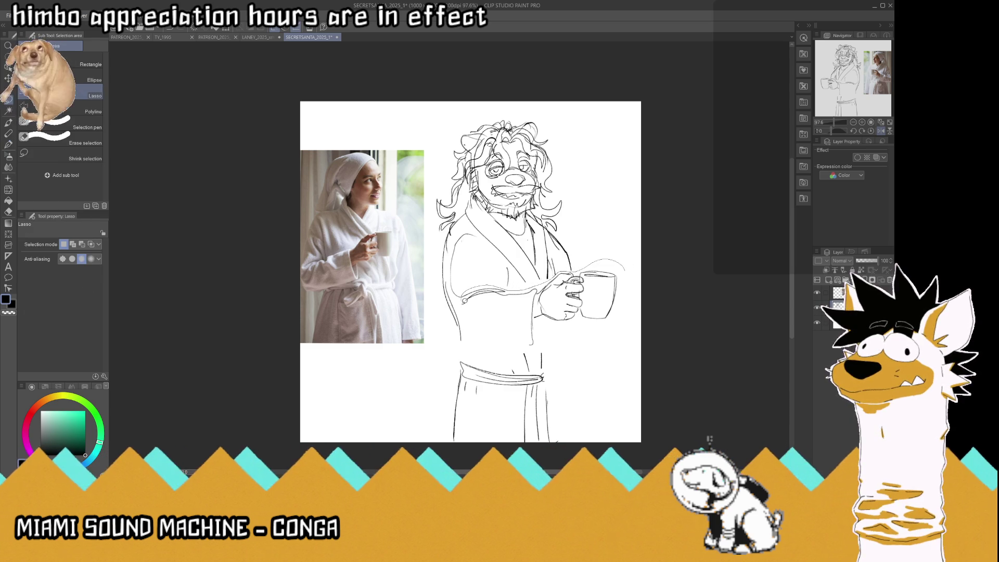
pyautogui.moveTo(501, 285)
pyautogui.mouseDown()
pyautogui.moveTo(638, 310)
pyautogui.moveTo(611, 309)
pyautogui.mouseUp()
pyautogui.press('k')
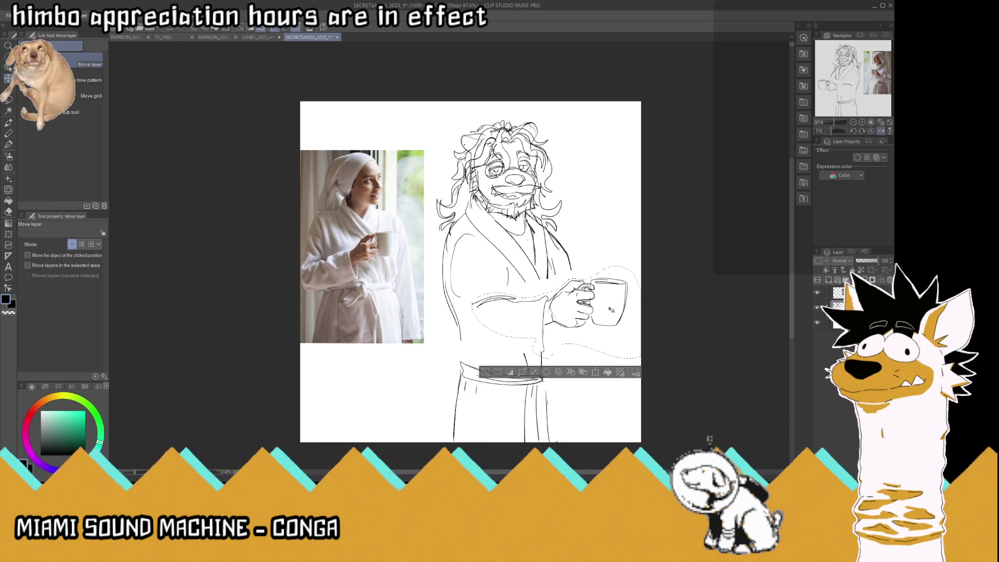
pyautogui.press('m')
pyautogui.hotkey('ctrl', 'd')
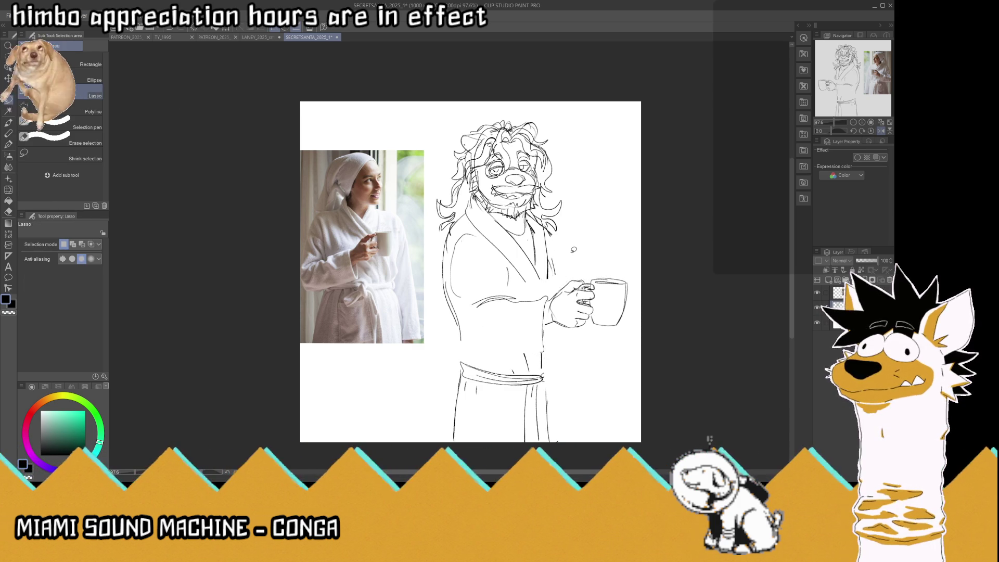
# Erase part of the sleeve curve and redraw the sleeve's lower edge and fold.
pyautogui.click(9, 143)
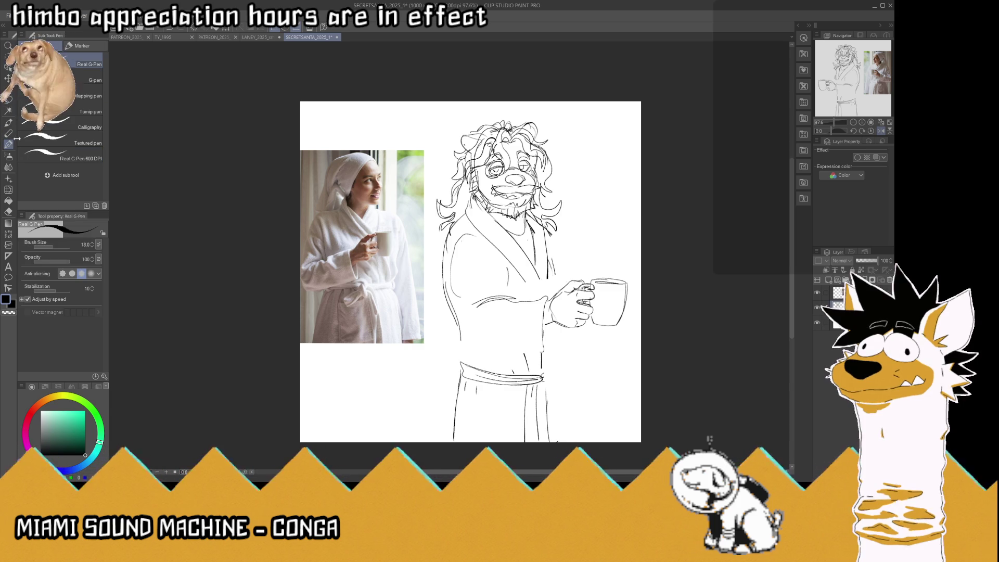
pyautogui.moveTo(529, 300)
pyautogui.mouseDown()
pyautogui.moveTo(469, 303)
pyautogui.moveTo(455, 315)
pyautogui.moveTo(466, 331)
pyautogui.mouseUp()
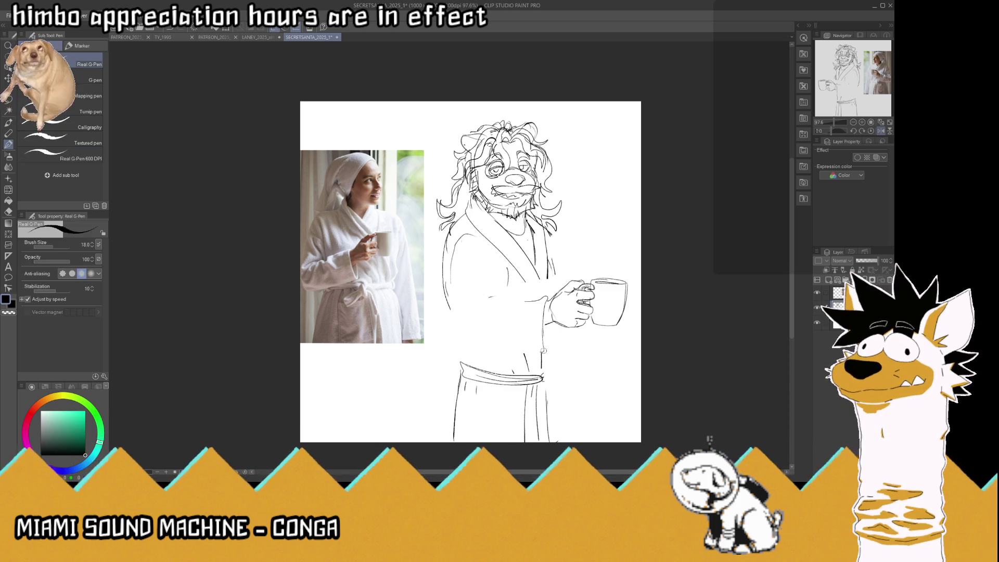
pyautogui.moveTo(526, 352)
pyautogui.mouseDown()
pyautogui.moveTo(545, 350)
pyautogui.moveTo(551, 327)
pyautogui.mouseUp()
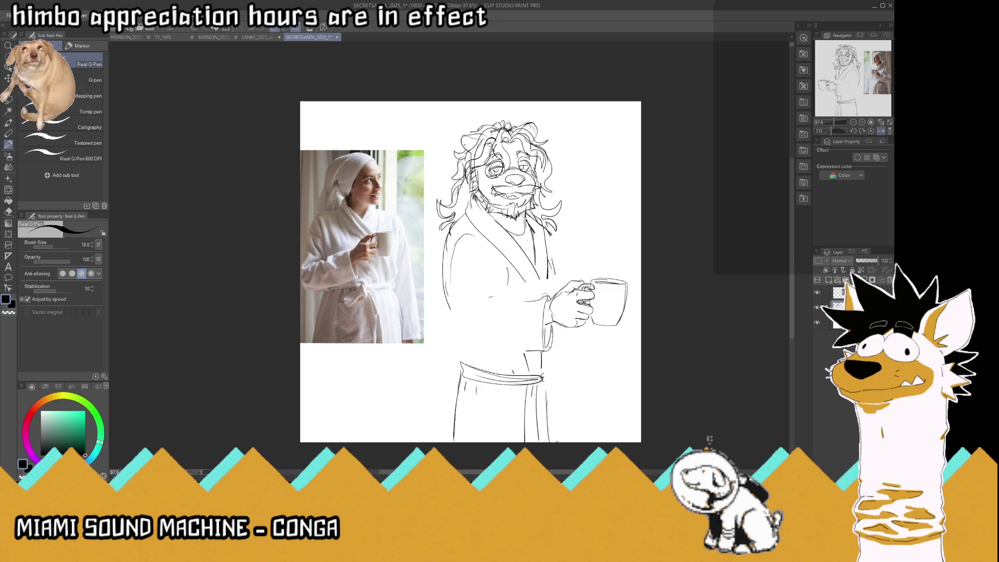
pyautogui.moveTo(544, 298); pyautogui.dragTo(460, 303)
pyautogui.moveTo(508, 279)
pyautogui.mouseDown()
pyautogui.moveTo(484, 299)
pyautogui.moveTo(507, 286)
pyautogui.mouseUp()
# Retrace the left arm outline and lower sleeve edge, then mirror the view horizontally.
pyautogui.moveTo(449, 265); pyautogui.dragTo(451, 341)
pyautogui.moveTo(539, 349); pyautogui.dragTo(531, 354)
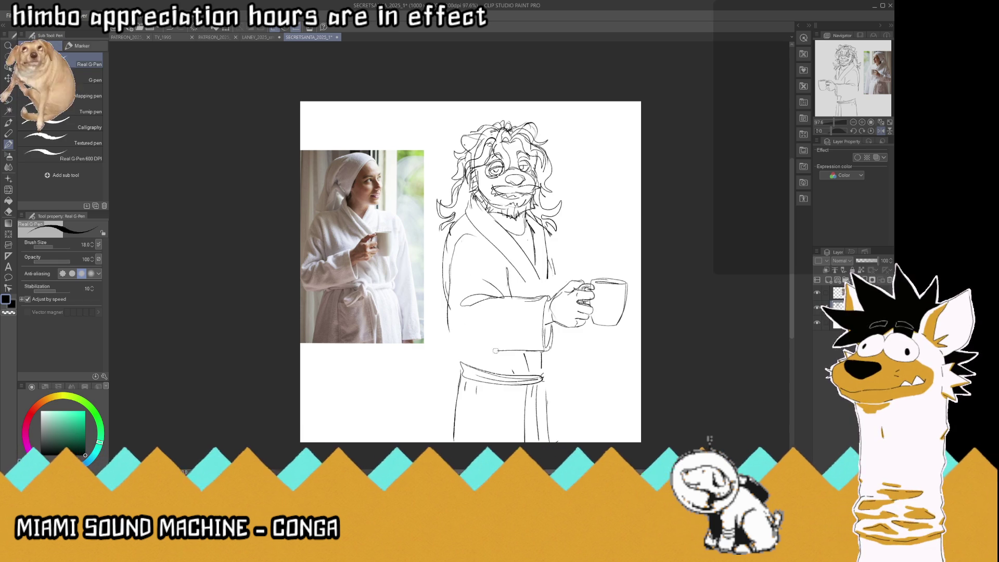
pyautogui.moveTo(458, 344); pyautogui.dragTo(500, 353)
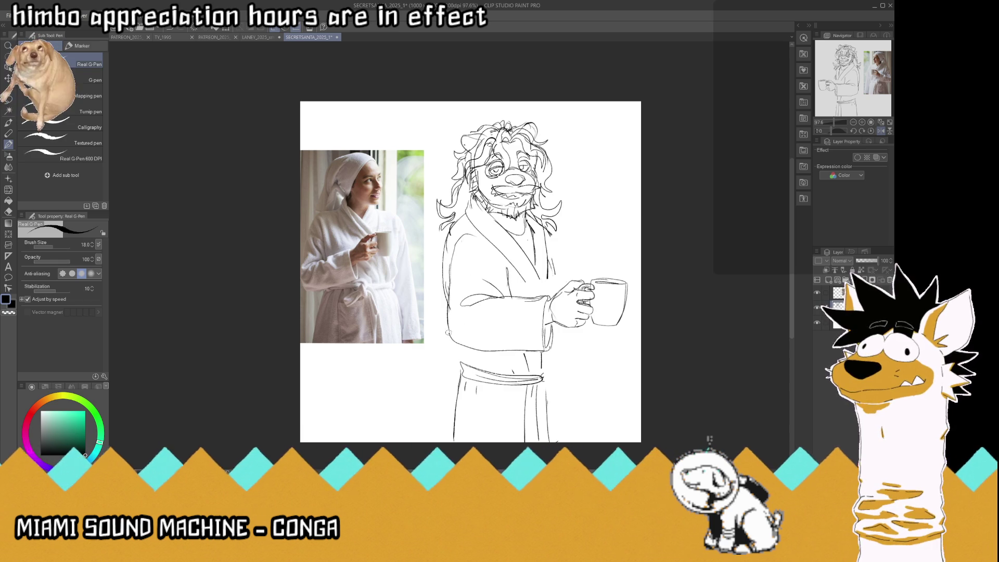
pyautogui.moveTo(449, 334); pyautogui.dragTo(447, 299)
pyautogui.moveTo(454, 237); pyautogui.dragTo(446, 281)
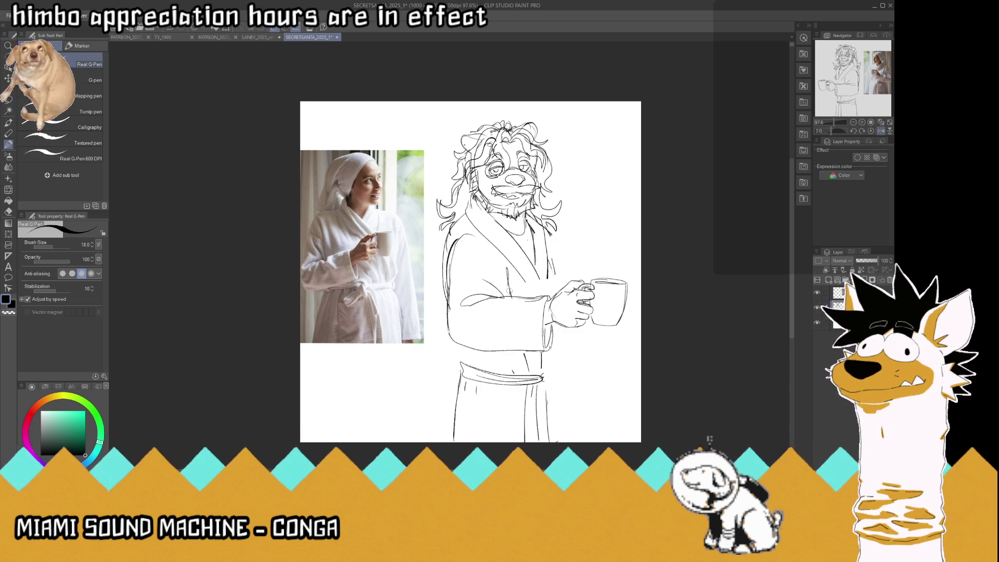
pyautogui.moveTo(510, 276); pyautogui.dragTo(509, 293)
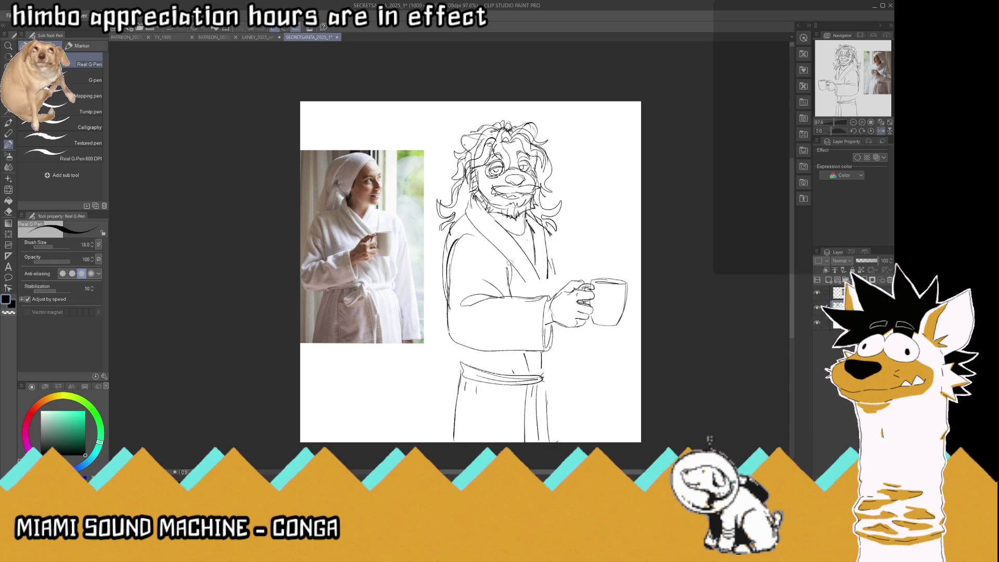
pyautogui.click(881, 132)
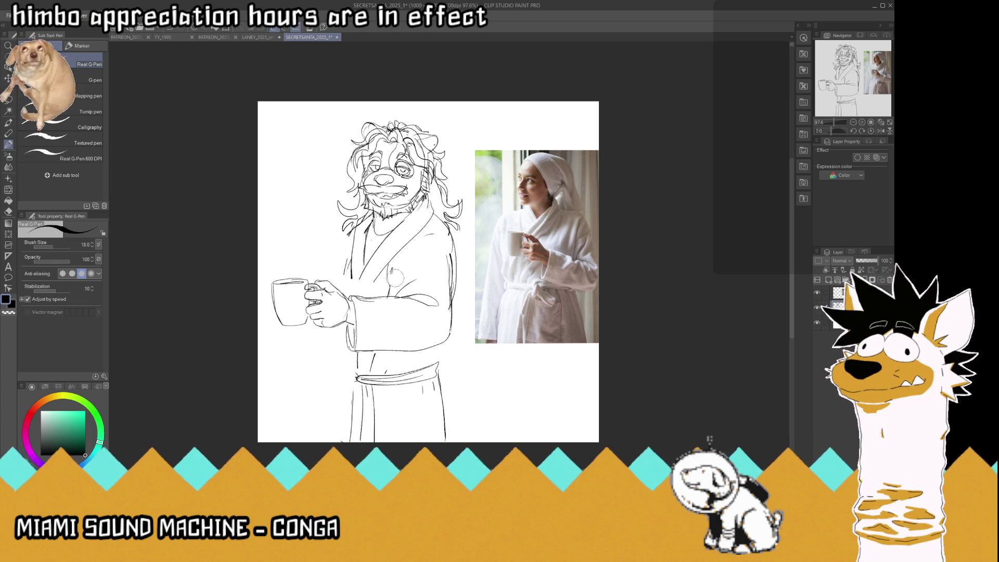
# Redraw the robe's right outline darker and erase the old belt lines.
pyautogui.hotkey('ctrl', 'z')
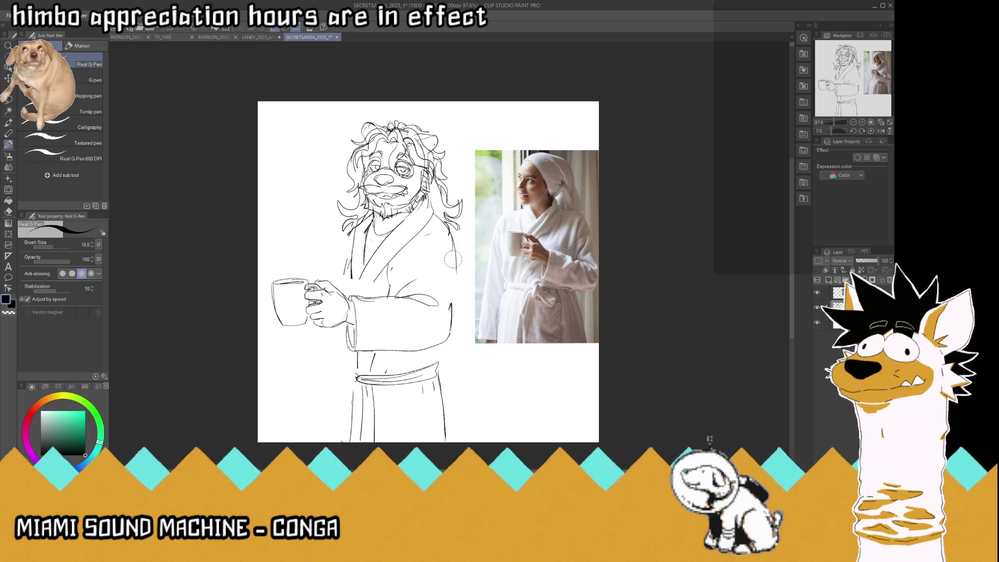
pyautogui.moveTo(451, 319); pyautogui.dragTo(450, 334)
pyautogui.moveTo(452, 298); pyautogui.dragTo(451, 248)
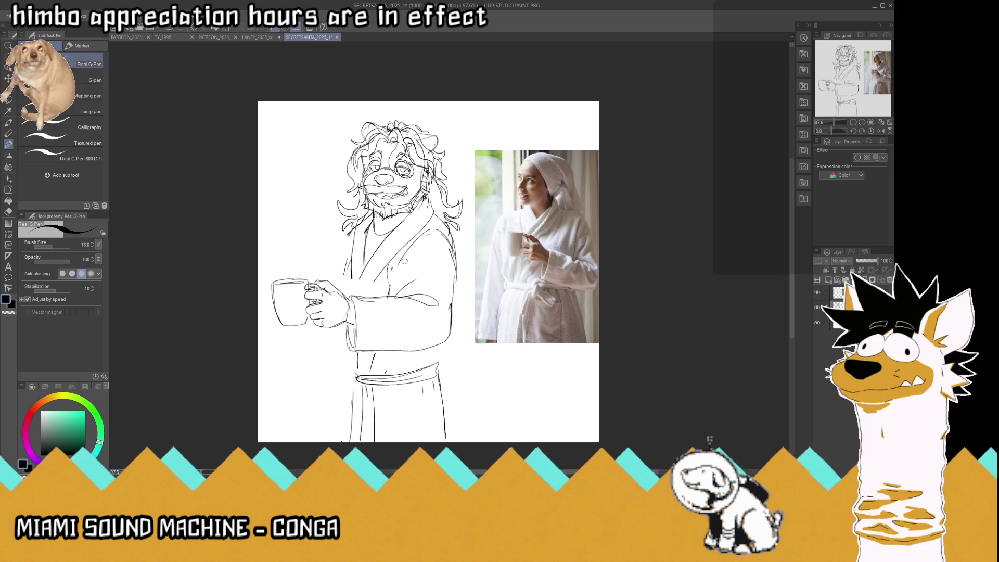
pyautogui.moveTo(358, 375); pyautogui.dragTo(357, 430)
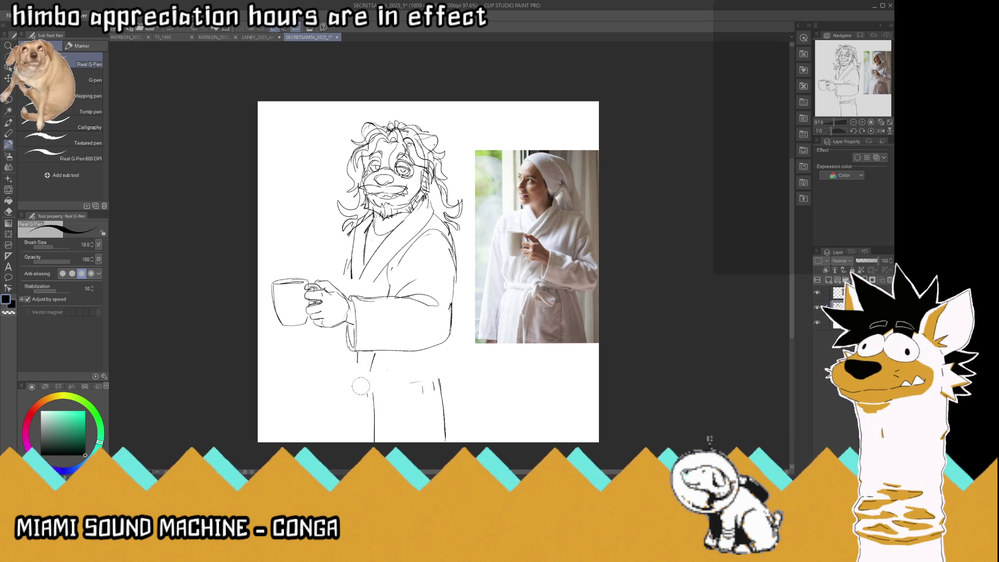
pyautogui.moveTo(437, 378); pyautogui.dragTo(389, 371)
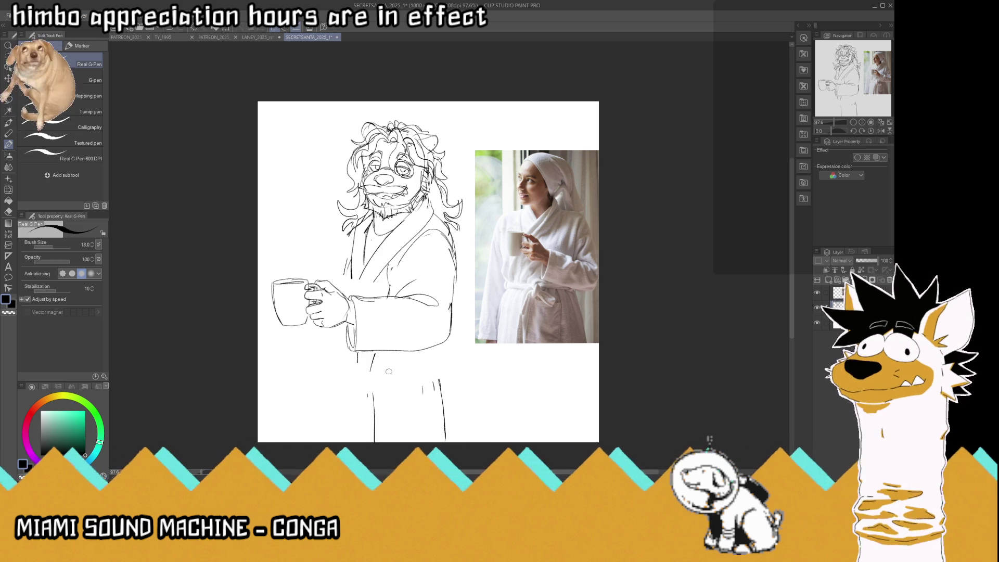
# Hide the reference photo and save the file.
pyautogui.click(818, 293)
pyautogui.hotkey('ctrl', 's')
pyautogui.scroll(1, 369, 316)
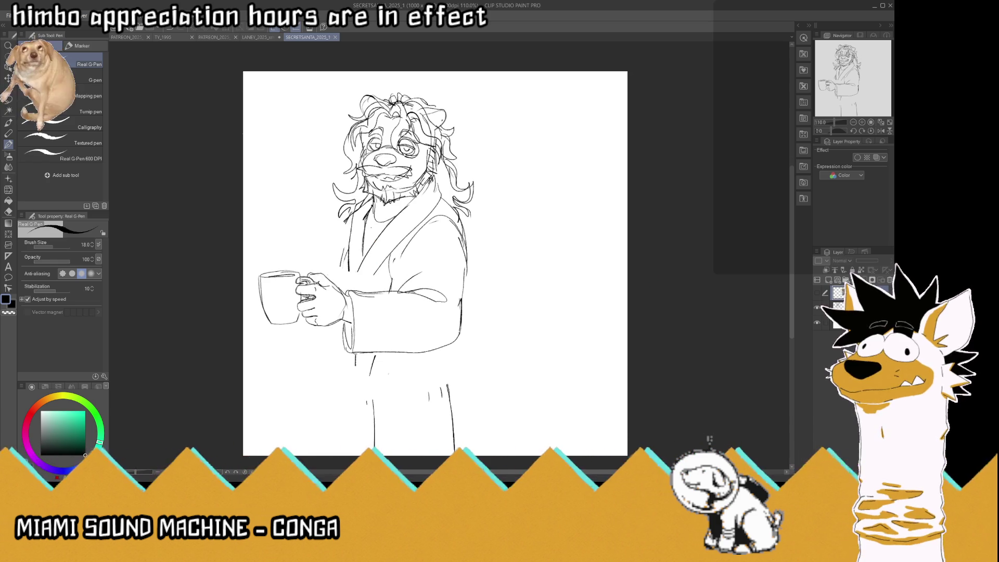
# On the sketch layer, draw the robe's left edge and the belt across the waist.
pyautogui.keyDown('ctrl'); pyautogui.keyDown('shift'); pyautogui.click(351, 289); pyautogui.keyUp('shift'); pyautogui.keyUp('ctrl')
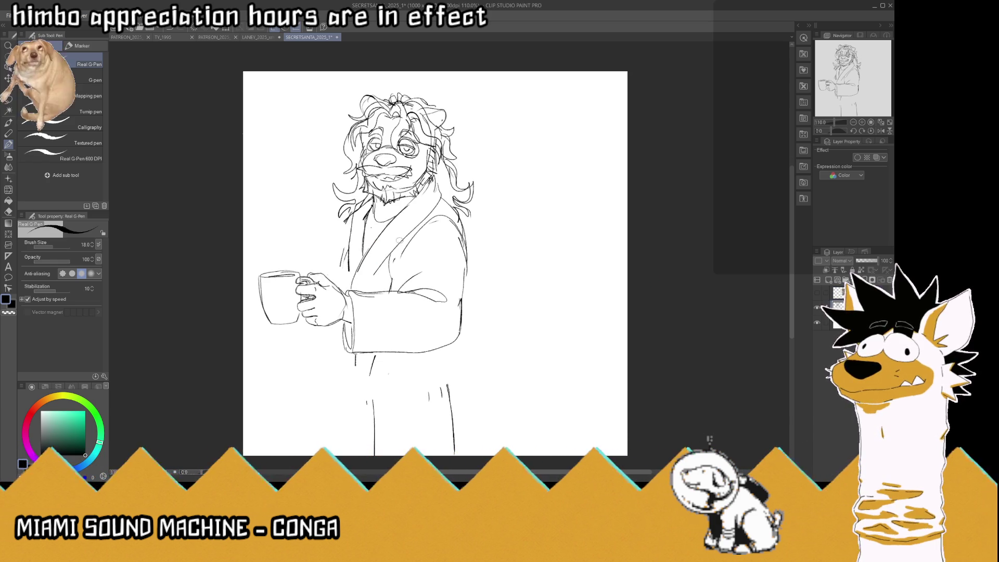
pyautogui.moveTo(349, 255); pyautogui.dragTo(352, 290)
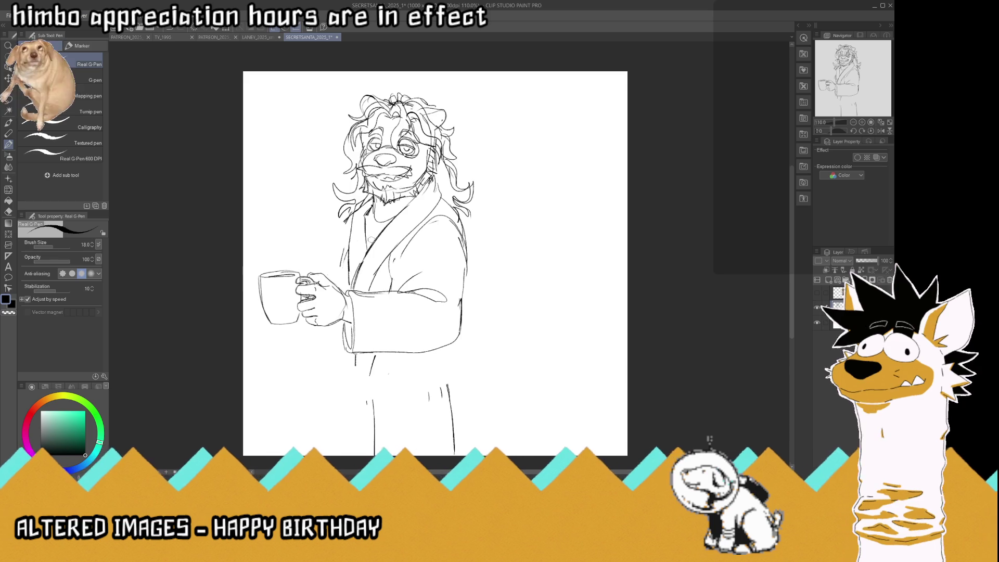
pyautogui.moveTo(352, 216)
pyautogui.mouseDown()
pyautogui.moveTo(337, 260)
pyautogui.moveTo(344, 291)
pyautogui.mouseUp()
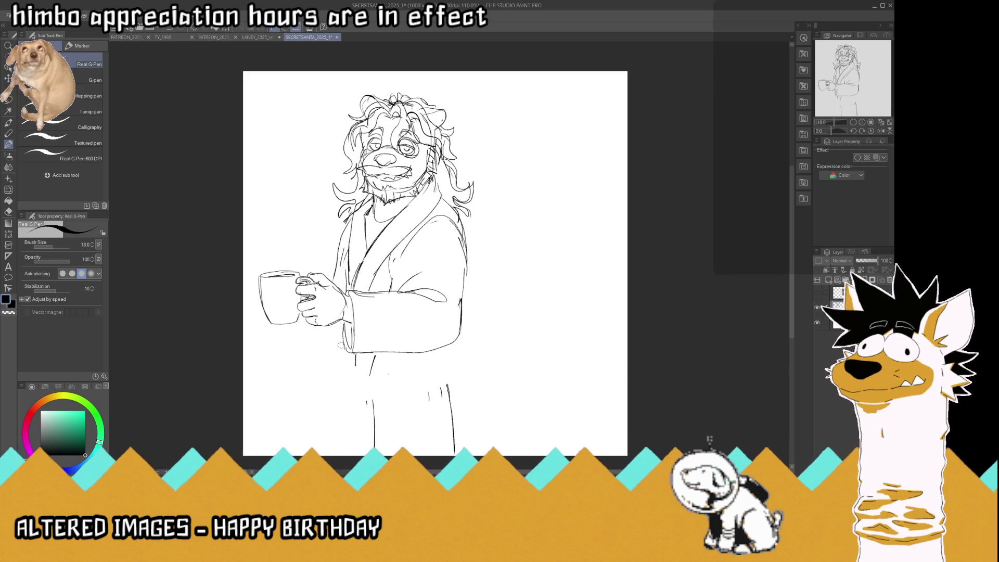
pyautogui.moveTo(346, 352)
pyautogui.mouseDown()
pyautogui.moveTo(344, 374)
pyautogui.moveTo(378, 364)
pyautogui.mouseUp()
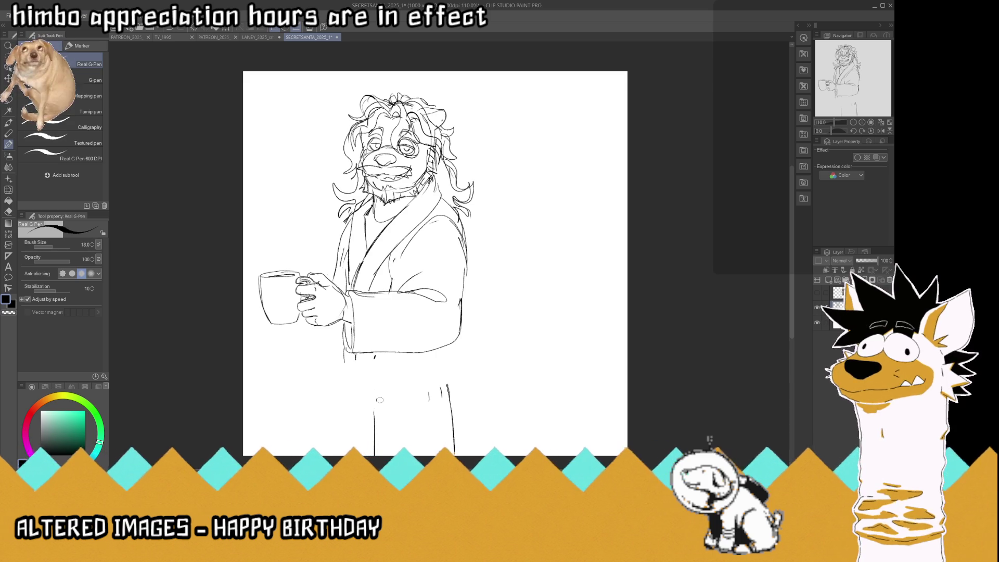
pyautogui.moveTo(351, 370)
pyautogui.mouseDown()
pyautogui.moveTo(446, 370)
pyautogui.moveTo(448, 388)
pyautogui.moveTo(354, 384)
pyautogui.mouseUp()
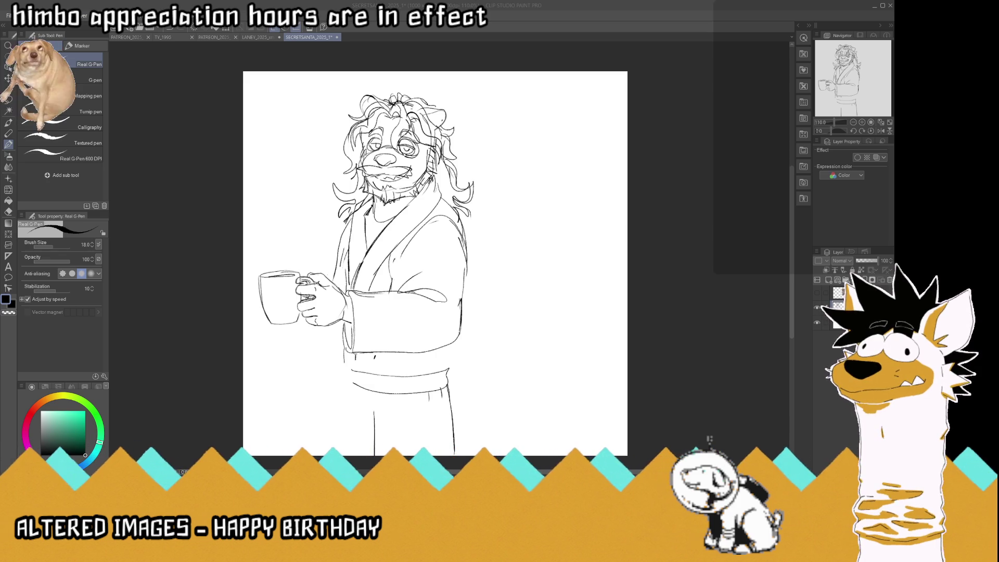
# Add the belt's right end, the robe's lower edge, a fold line and the long right edge.
pyautogui.click(450, 365)
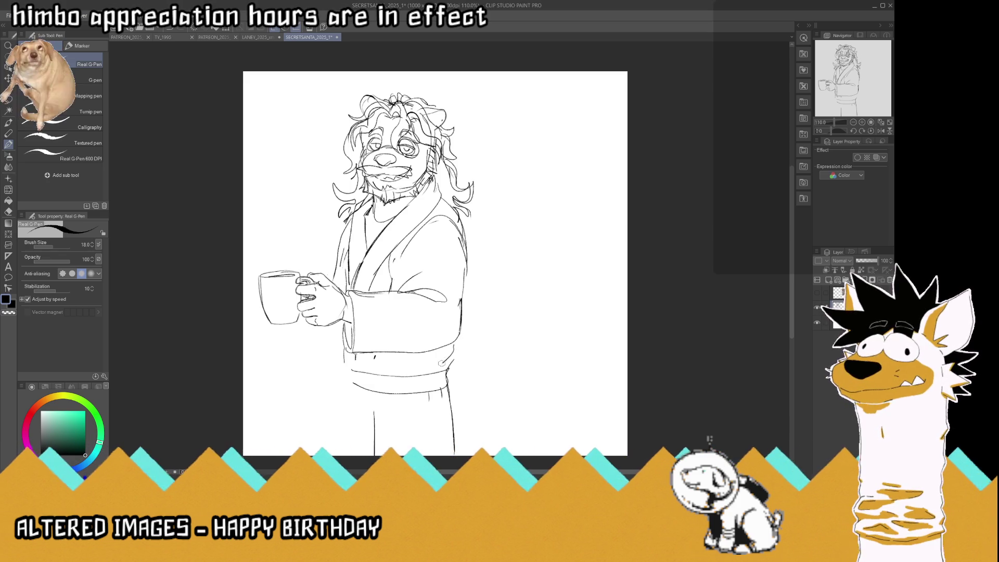
pyautogui.moveTo(444, 357); pyautogui.dragTo(432, 375)
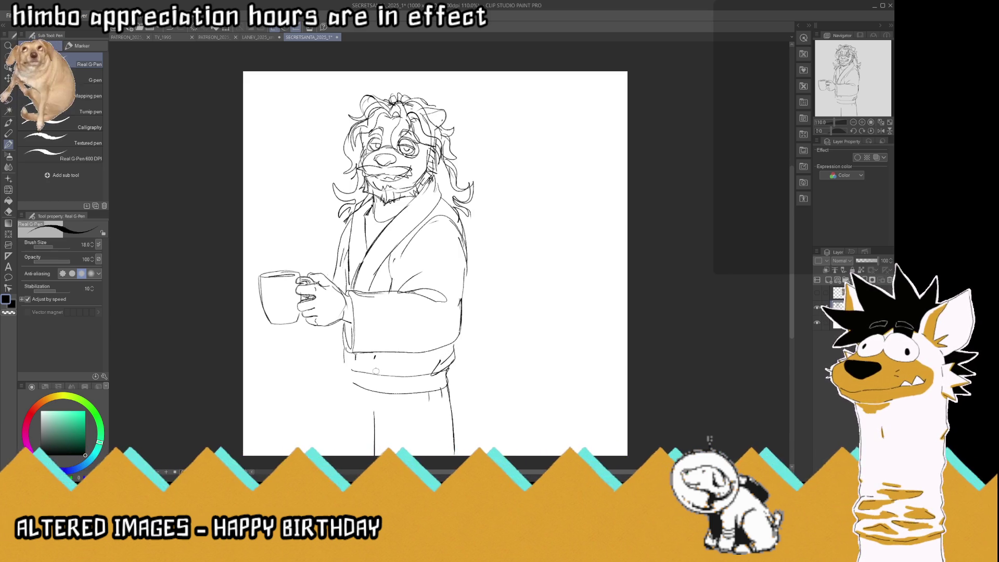
pyautogui.hotkey('ctrl', 'z')
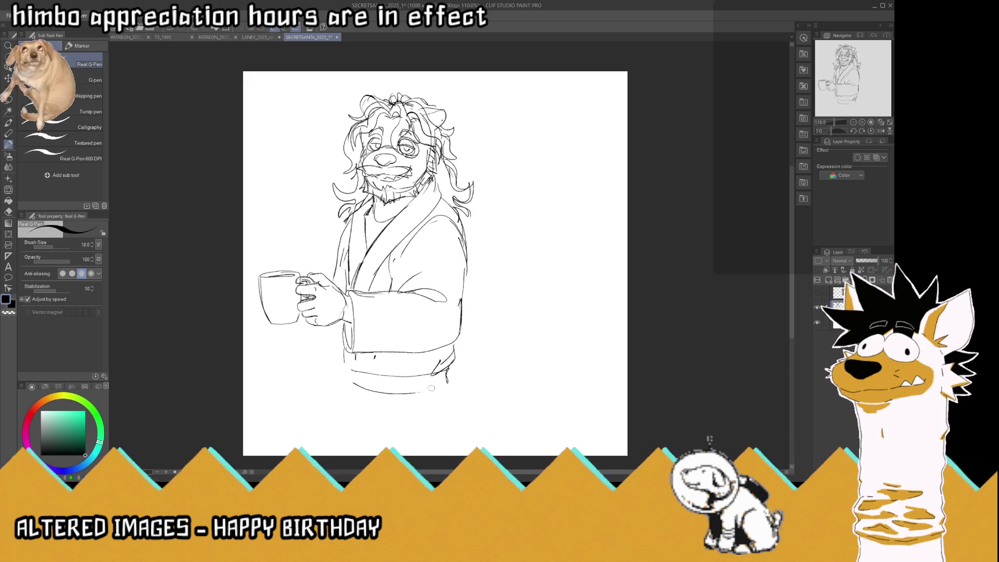
pyautogui.moveTo(373, 389); pyautogui.dragTo(414, 390)
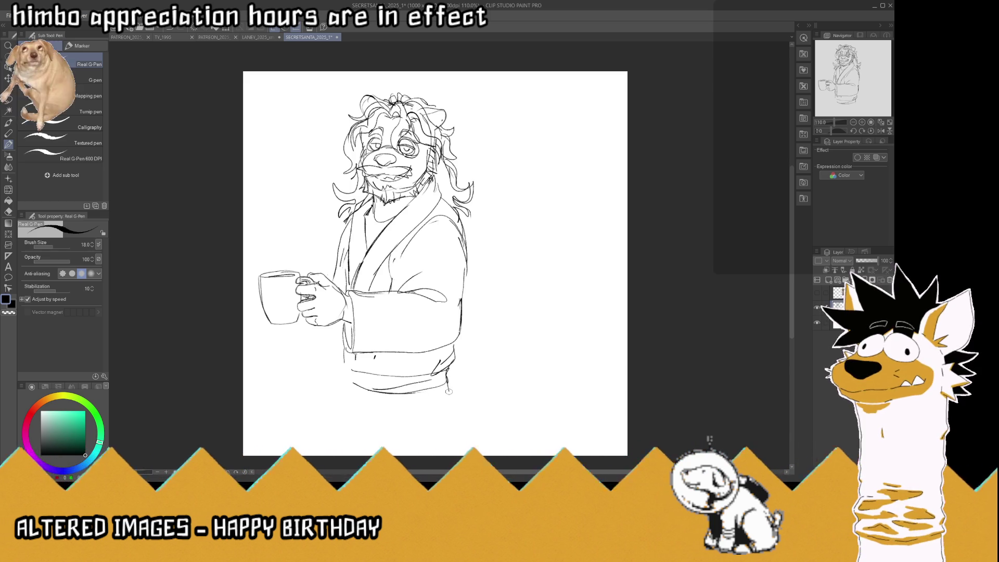
pyautogui.moveTo(399, 400); pyautogui.dragTo(400, 412)
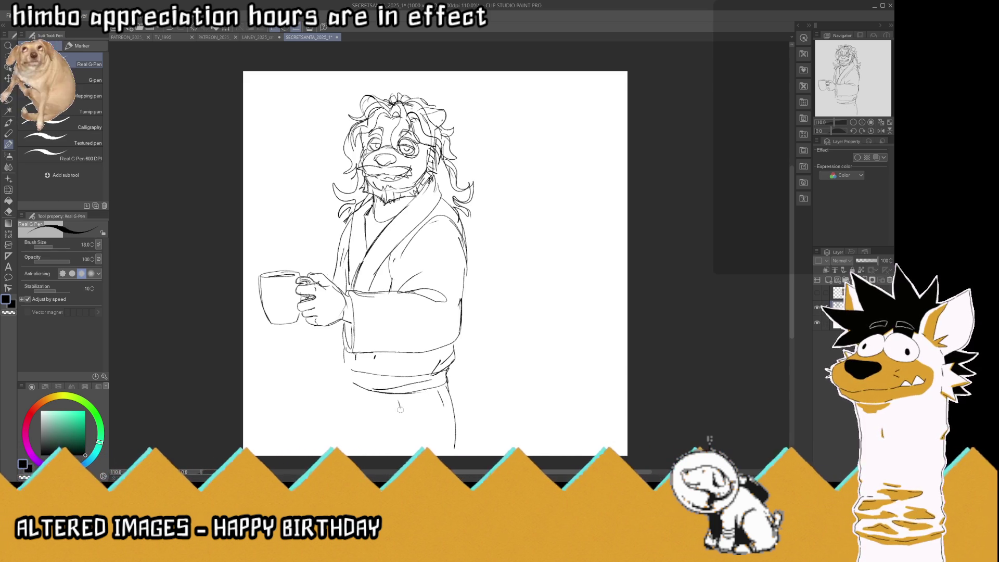
pyautogui.moveTo(447, 388); pyautogui.dragTo(458, 453)
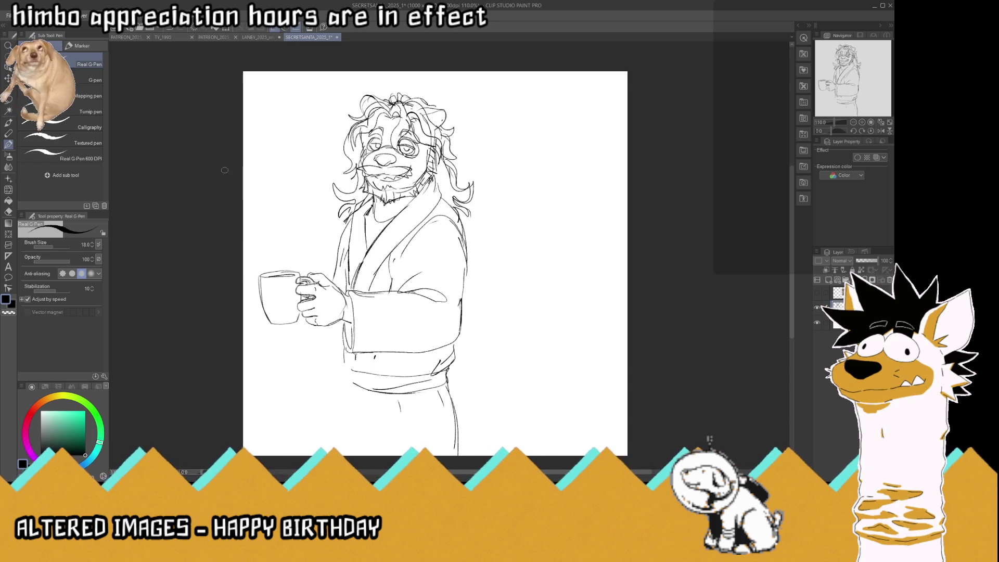
# Zoom out, save the file, and show the reference photo again.
pyautogui.hotkey('ctrl', '-')
pyautogui.scroll(1, 428, 321)
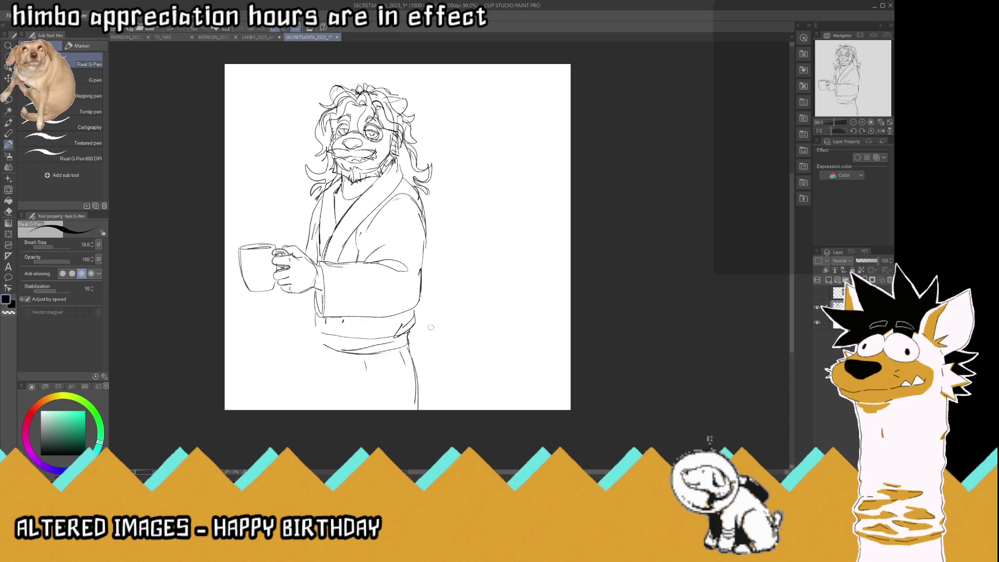
pyautogui.hotkey('ctrl', 's')
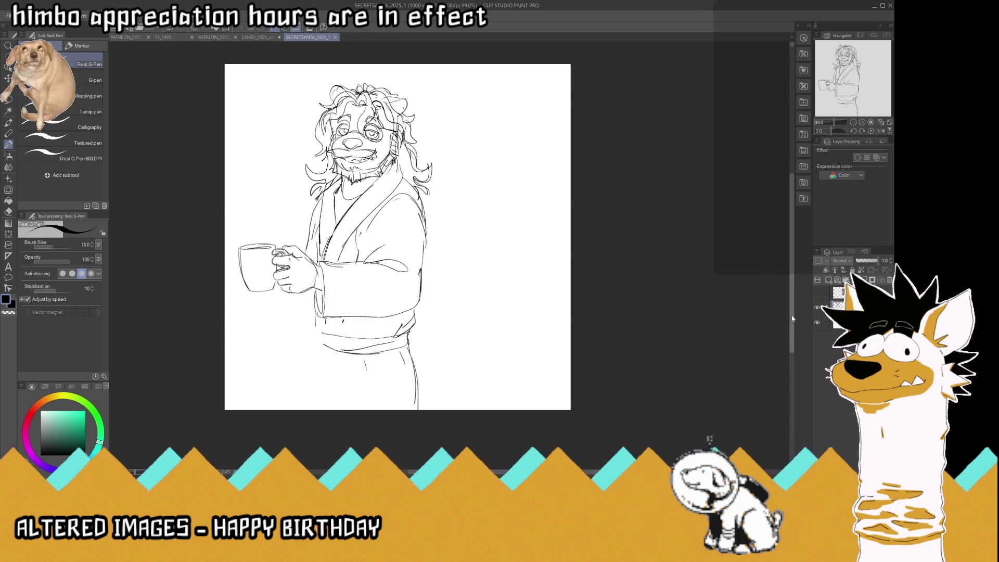
pyautogui.click(817, 294)
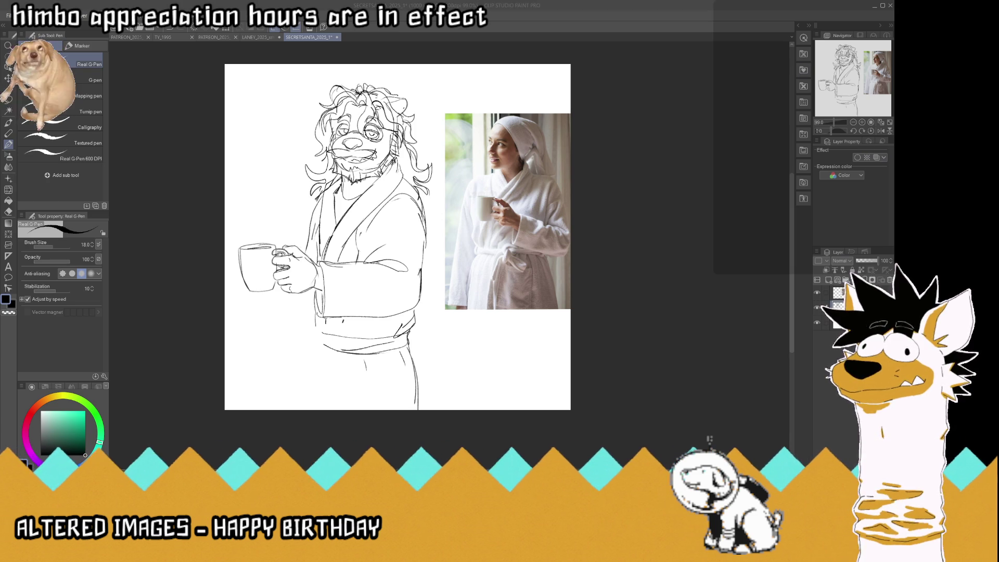
# Mirror the view horizontally and add a new layer over the faded sketch.
pyautogui.click(882, 133)
pyautogui.click(881, 132)
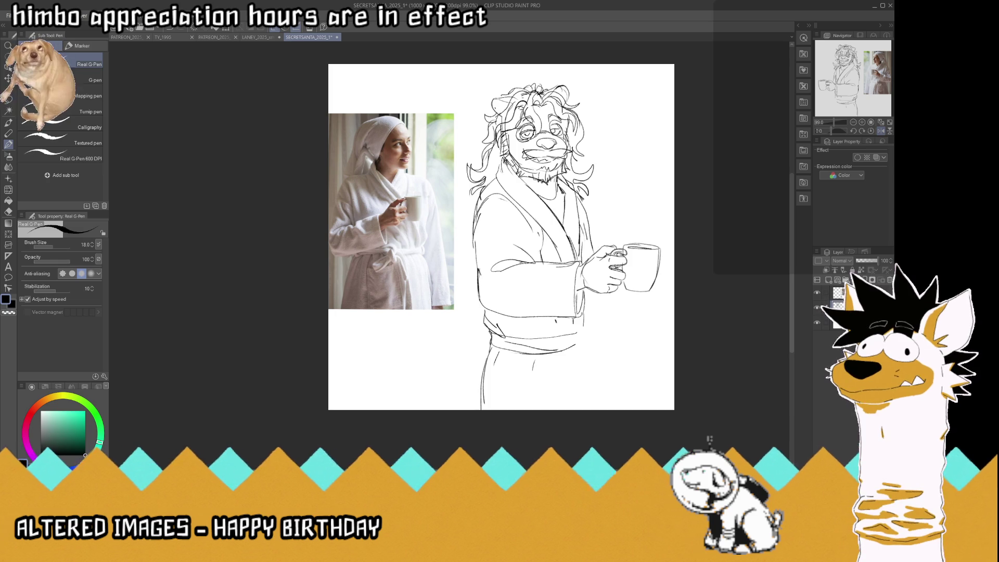
pyautogui.click(829, 281)
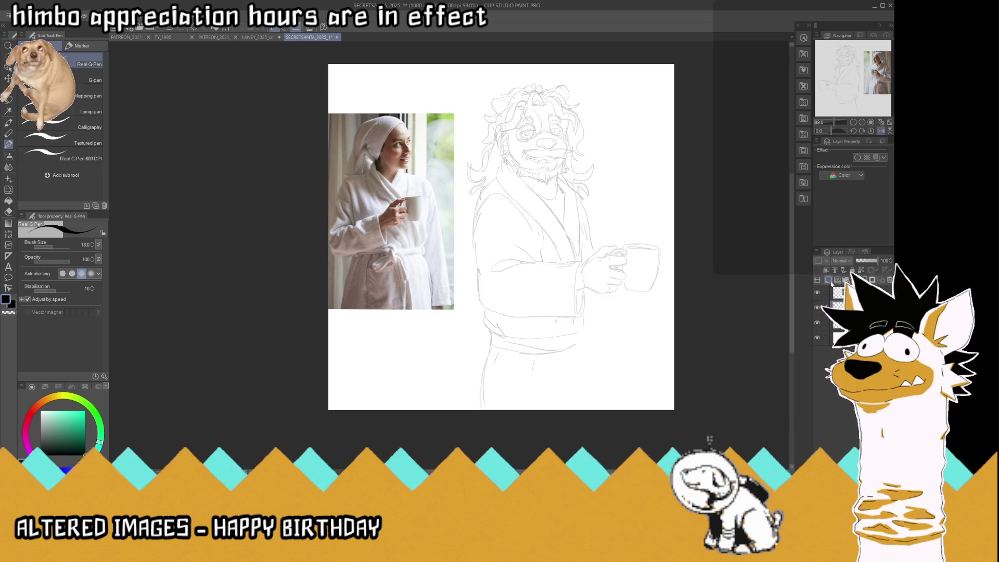
# Ink the robe's shoulder arc, right side down the body, and lower-left side.
pyautogui.moveTo(580, 202)
pyautogui.mouseDown()
pyautogui.moveTo(474, 245)
pyautogui.moveTo(496, 297)
pyautogui.moveTo(576, 340)
pyautogui.mouseUp()
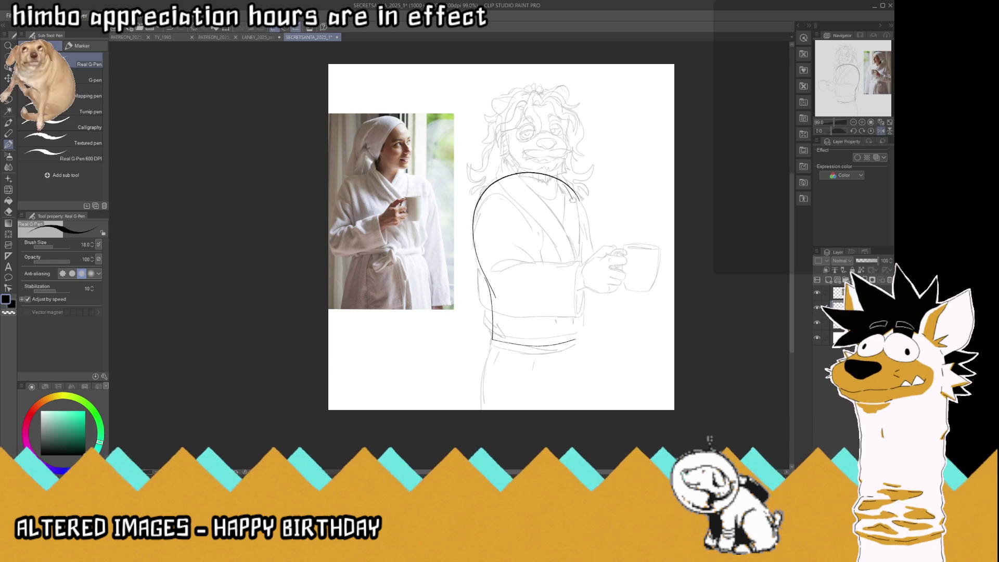
pyautogui.moveTo(559, 181); pyautogui.dragTo(590, 334)
pyautogui.moveTo(557, 197)
pyautogui.mouseDown()
pyautogui.moveTo(559, 167)
pyautogui.moveTo(510, 104)
pyautogui.moveTo(565, 136)
pyautogui.moveTo(513, 151)
pyautogui.moveTo(532, 130)
pyautogui.moveTo(558, 128)
pyautogui.mouseUp()
pyautogui.click(818, 323)
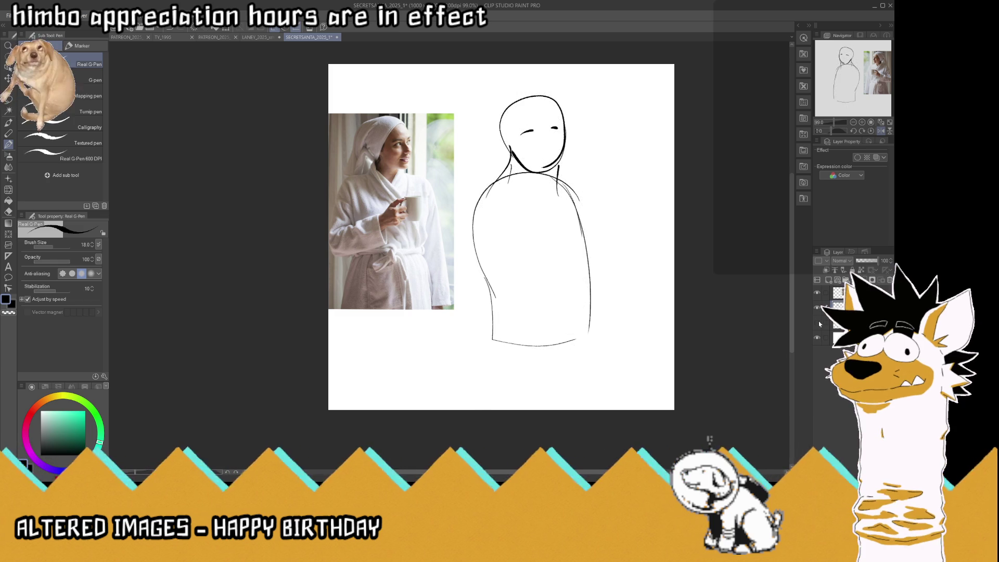
pyautogui.click(817, 323)
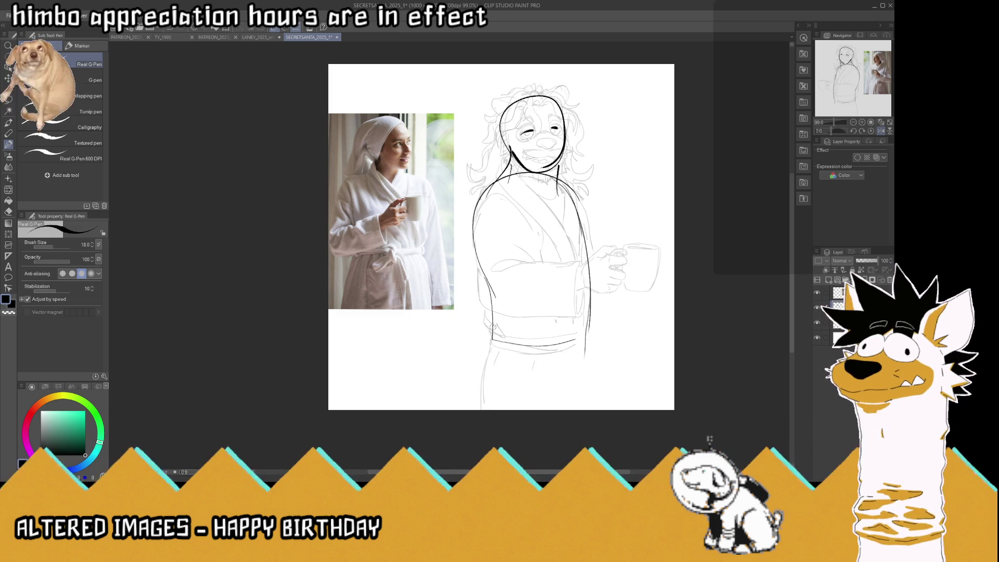
pyautogui.moveTo(493, 327); pyautogui.dragTo(481, 407)
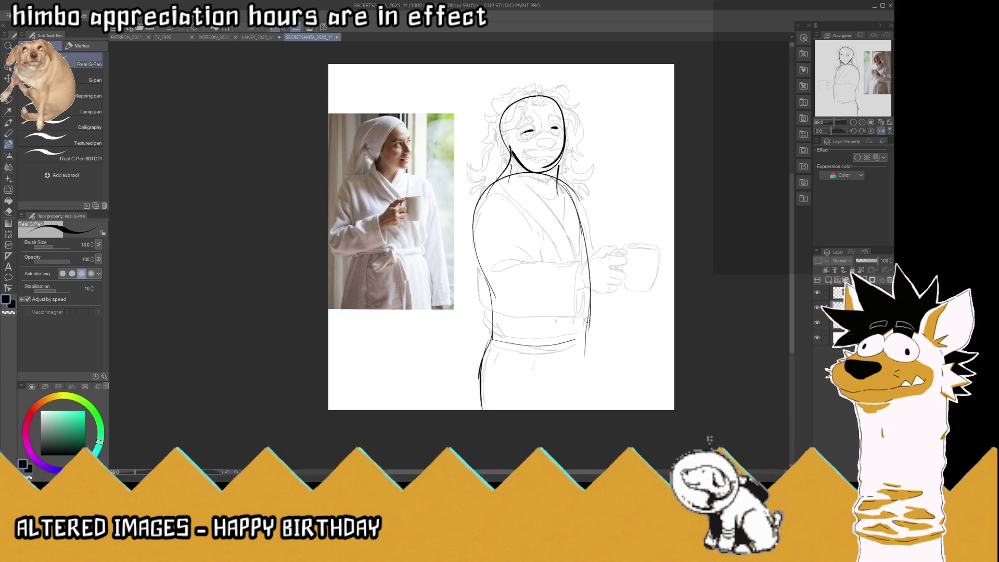
# Fade the new layer to about a quarter opacity and undo a stray belt stroke below.
pyautogui.click(867, 260)
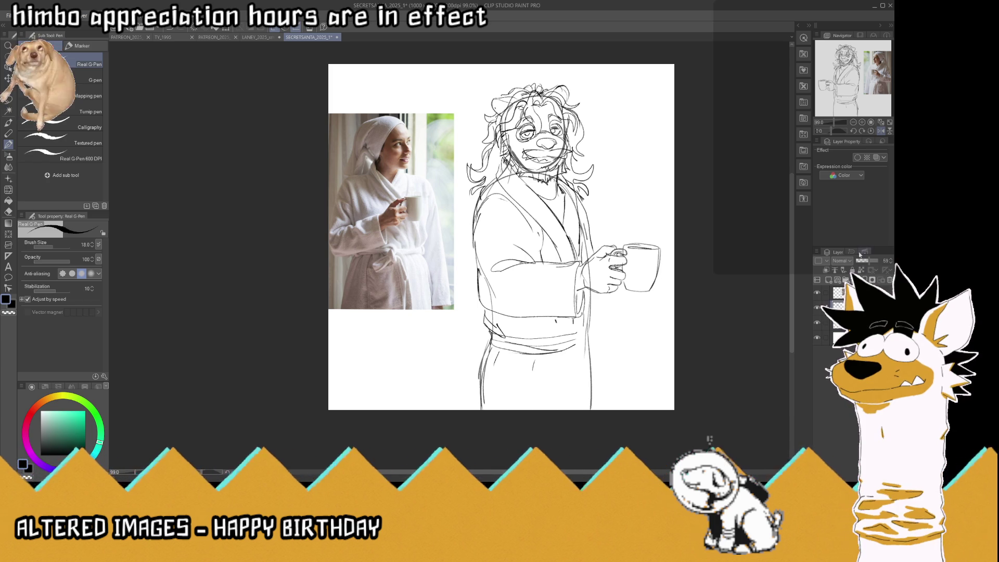
pyautogui.moveTo(866, 260); pyautogui.dragTo(862, 261)
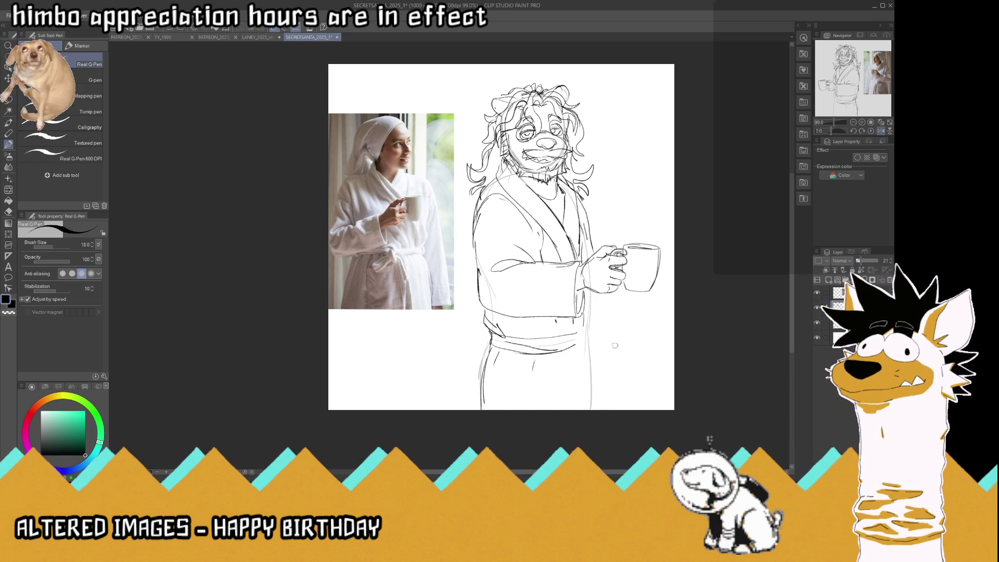
pyautogui.click(838, 323)
pyautogui.hotkey('ctrl', 'z')
# Ink the belt's two lower lines and the robe's left and right edges below the belt.
pyautogui.hotkey('ctrl', 'z')
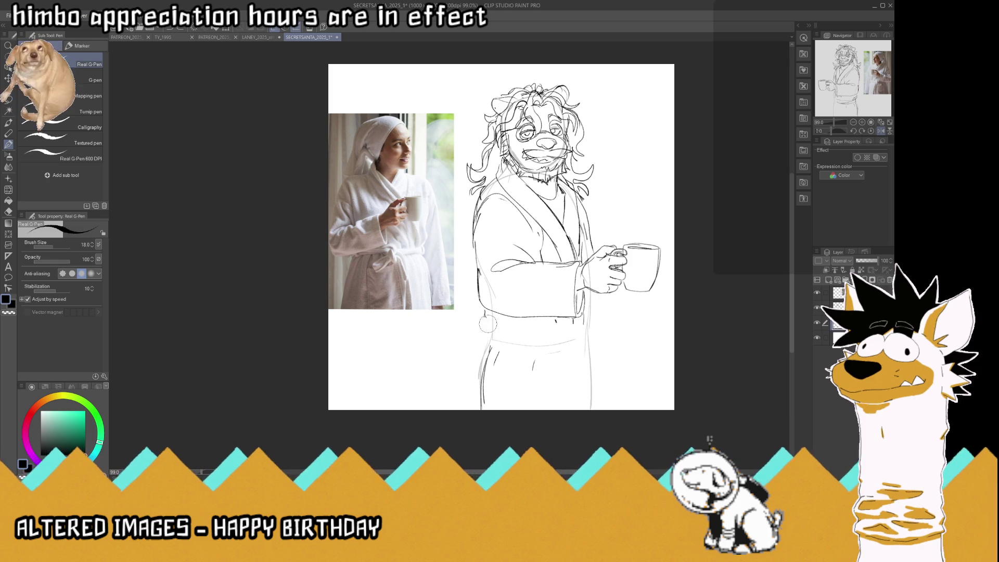
pyautogui.hotkey('ctrl', 'z')
pyautogui.hotkey('ctrl', 'z')
pyautogui.hotkey('ctrl', 'z')
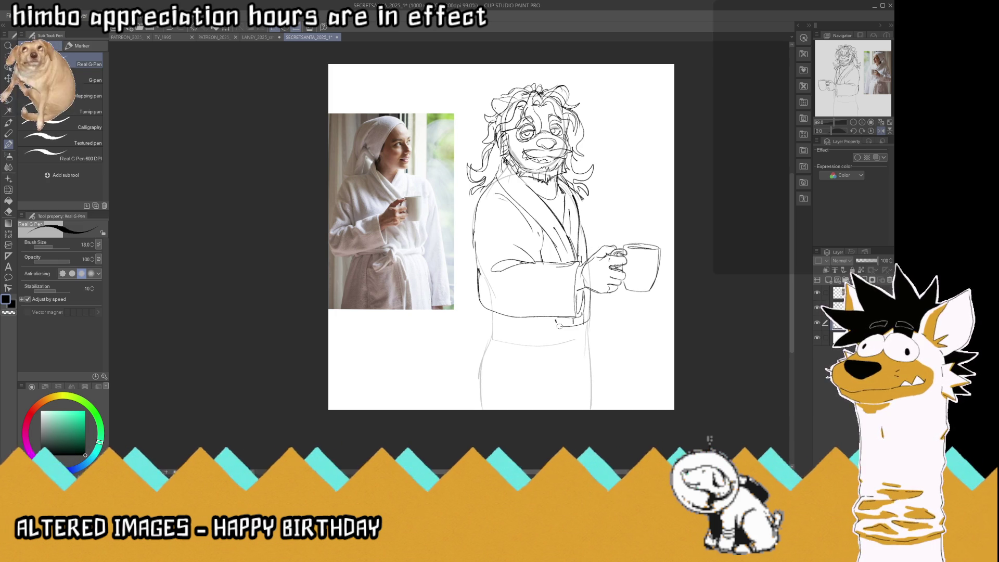
pyautogui.moveTo(588, 322); pyautogui.dragTo(491, 327)
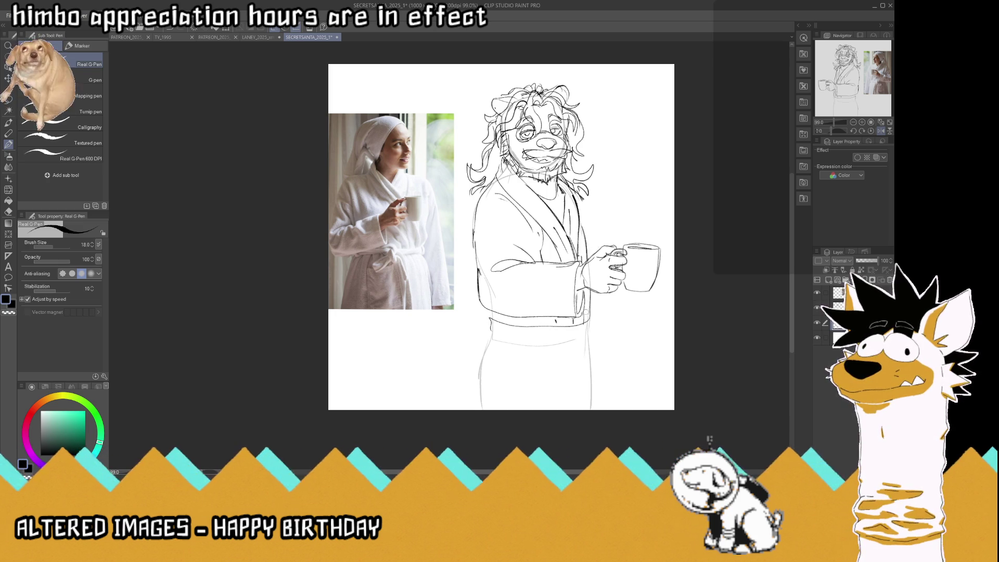
pyautogui.moveTo(587, 332); pyautogui.dragTo(493, 339)
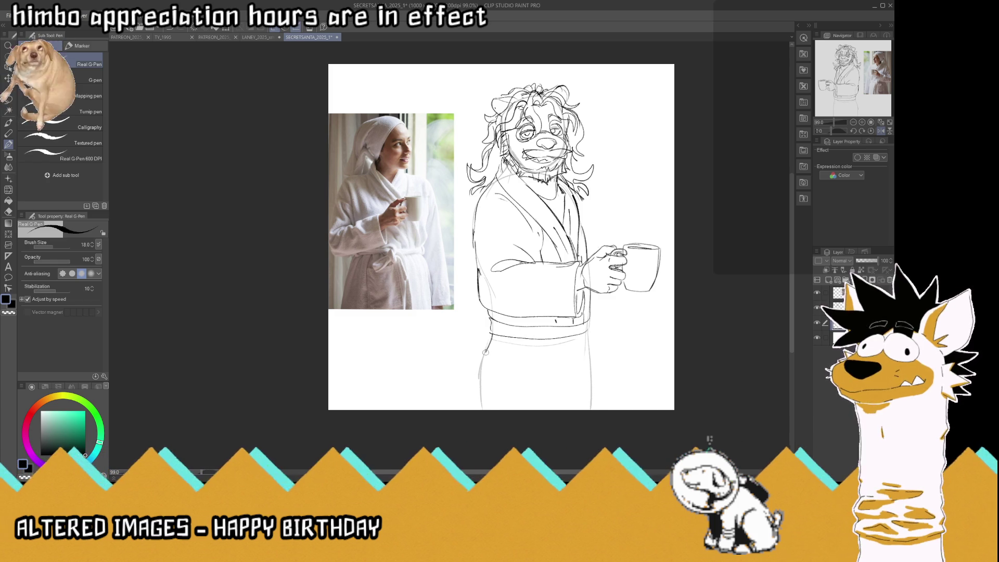
pyautogui.moveTo(486, 354); pyautogui.dragTo(479, 408)
pyautogui.moveTo(494, 332)
pyautogui.mouseDown()
pyautogui.moveTo(479, 398)
pyautogui.moveTo(501, 348)
pyautogui.moveTo(528, 360)
pyautogui.mouseUp()
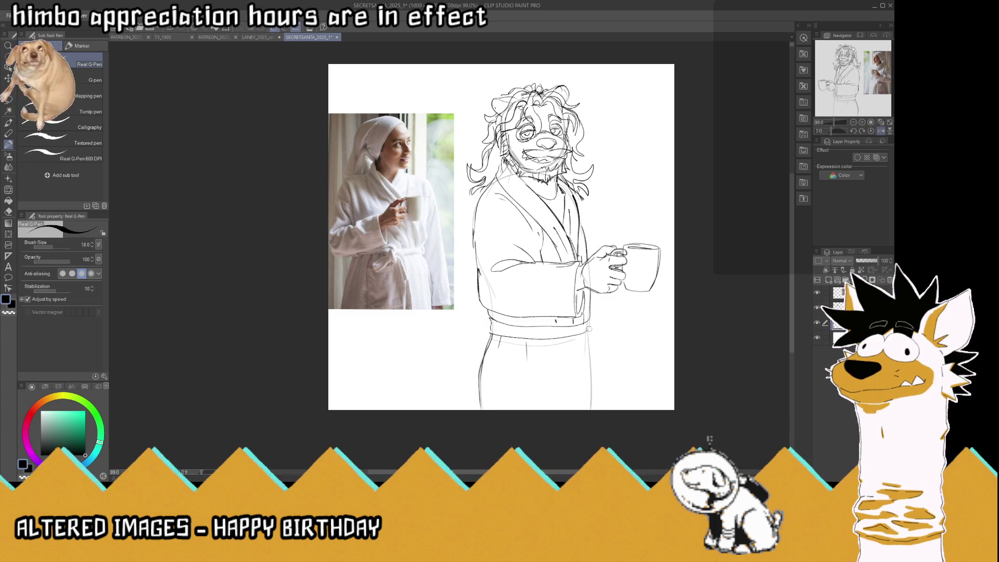
pyautogui.moveTo(588, 331); pyautogui.dragTo(601, 409)
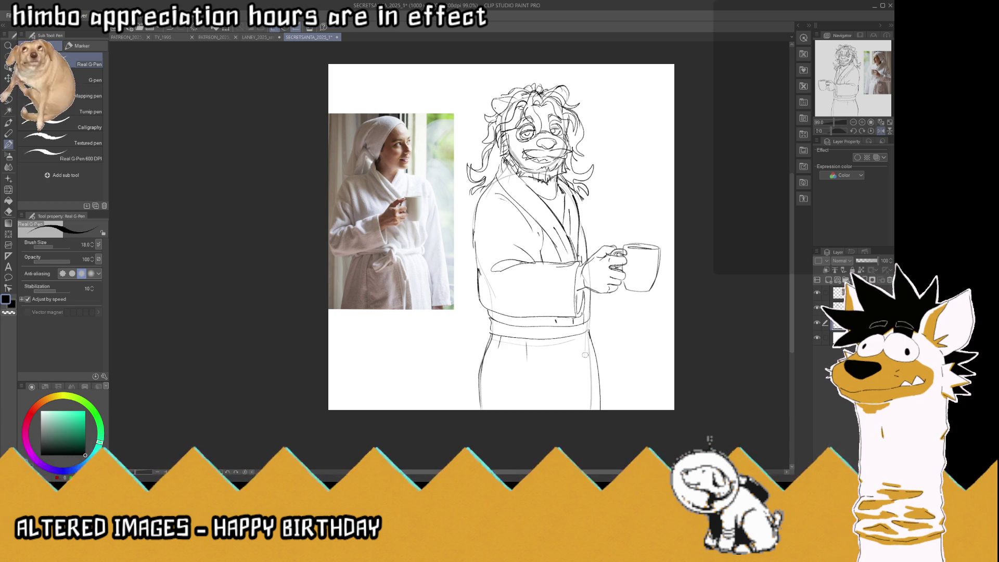
# Draw the hanging belt end, the robe's inner edge, and the belt knot loop.
pyautogui.moveTo(575, 359)
pyautogui.mouseDown()
pyautogui.moveTo(542, 363)
pyautogui.moveTo(545, 401)
pyautogui.mouseUp()
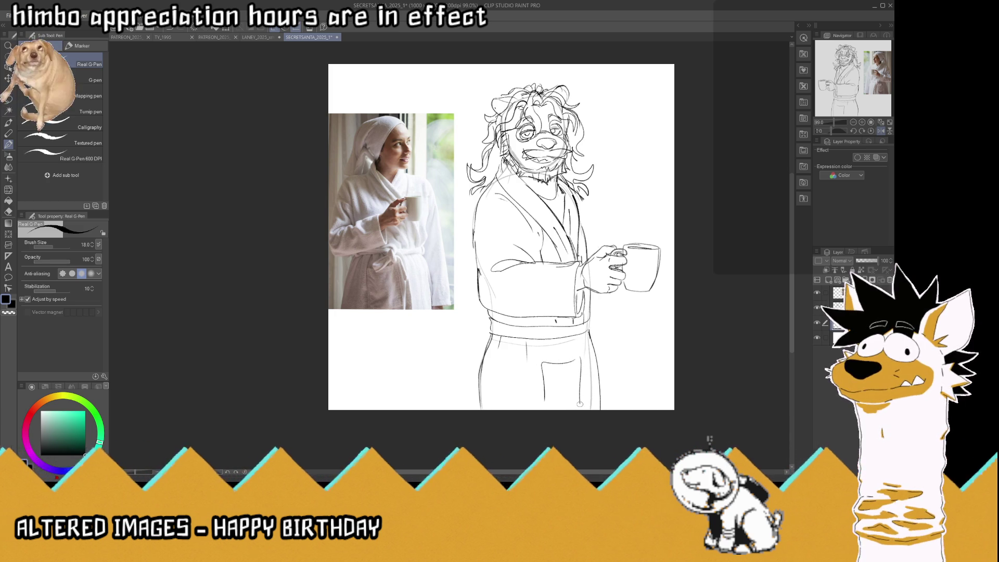
pyautogui.moveTo(579, 366); pyautogui.dragTo(577, 403)
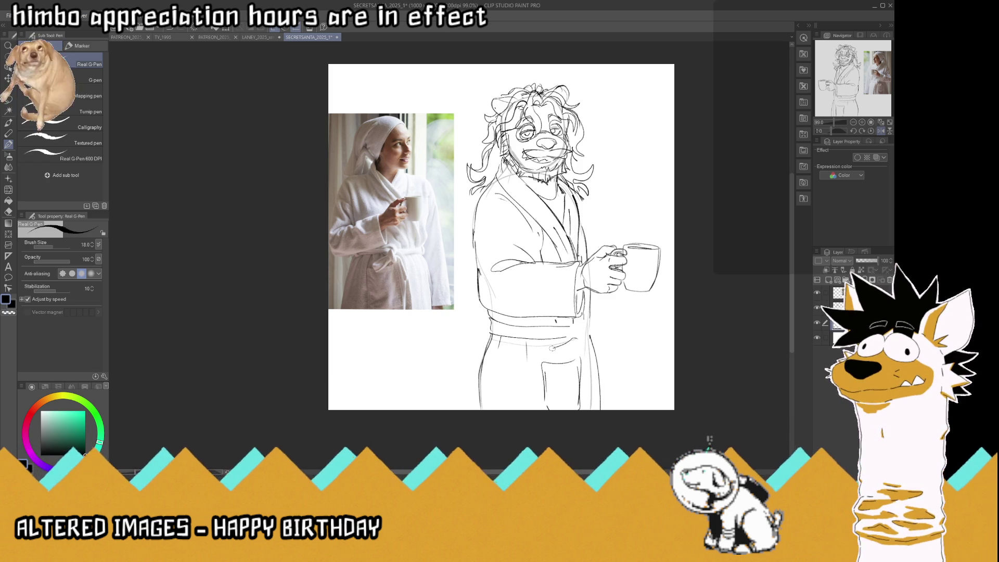
pyautogui.moveTo(553, 347); pyautogui.dragTo(575, 351)
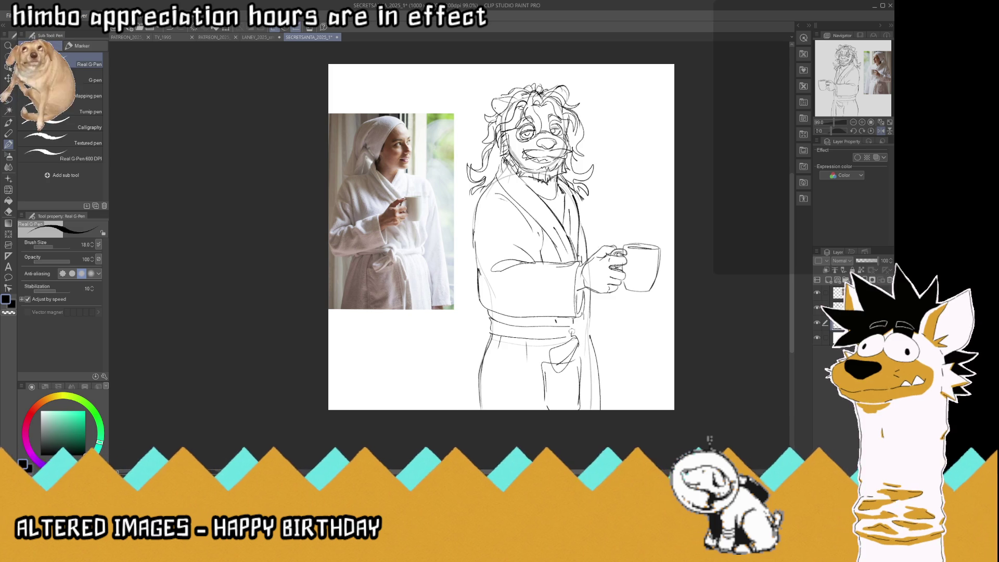
pyautogui.moveTo(573, 328); pyautogui.dragTo(583, 355)
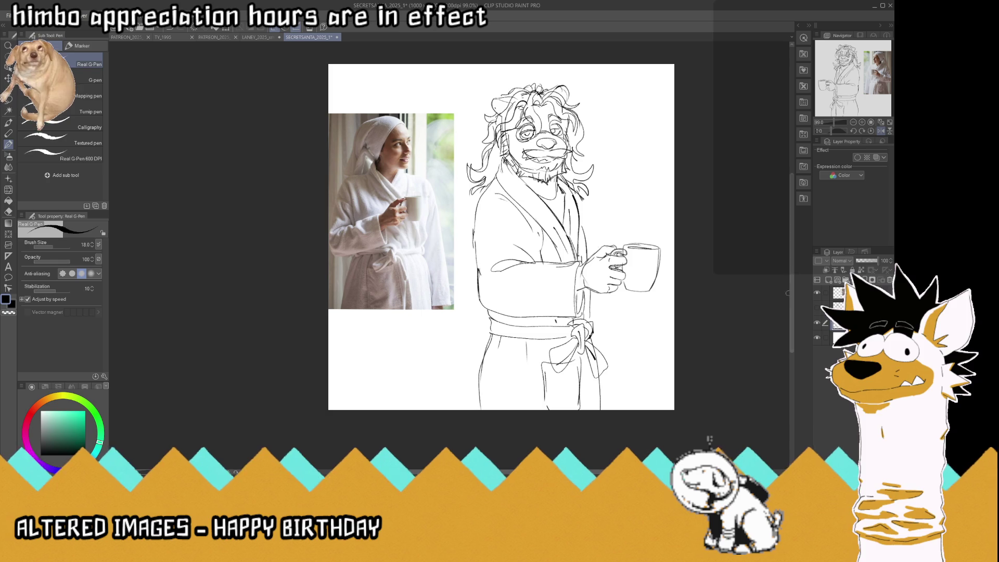
# Mirror and fit the view, save, hide the reference photo, and shift the drawing toward page centre.
pyautogui.click(880, 131)
pyautogui.click(881, 122)
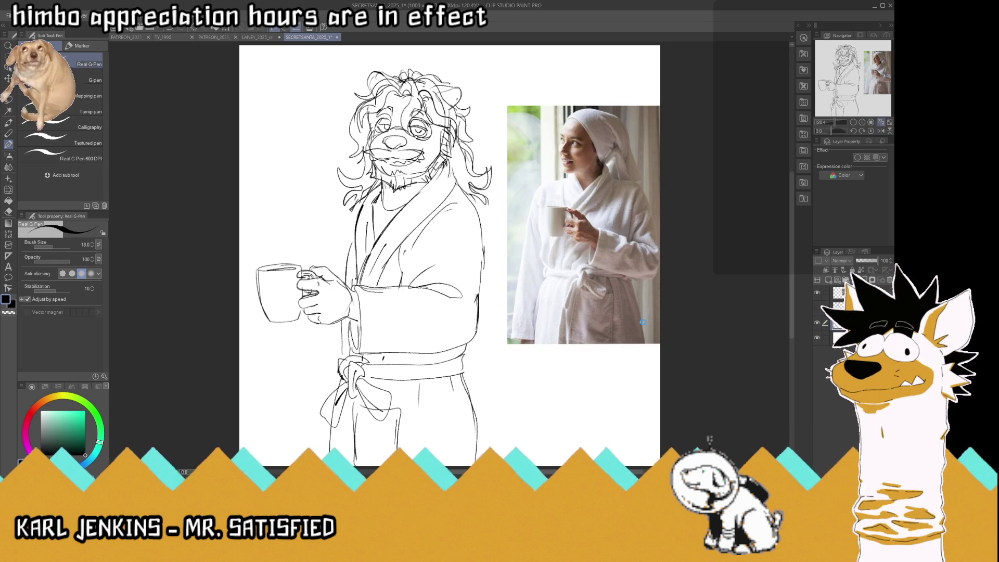
pyautogui.hotkey('ctrl', 's')
pyautogui.hotkey('ctrl', '-')
pyautogui.hotkey('ctrl', '-')
pyautogui.hotkey('ctrl', '+')
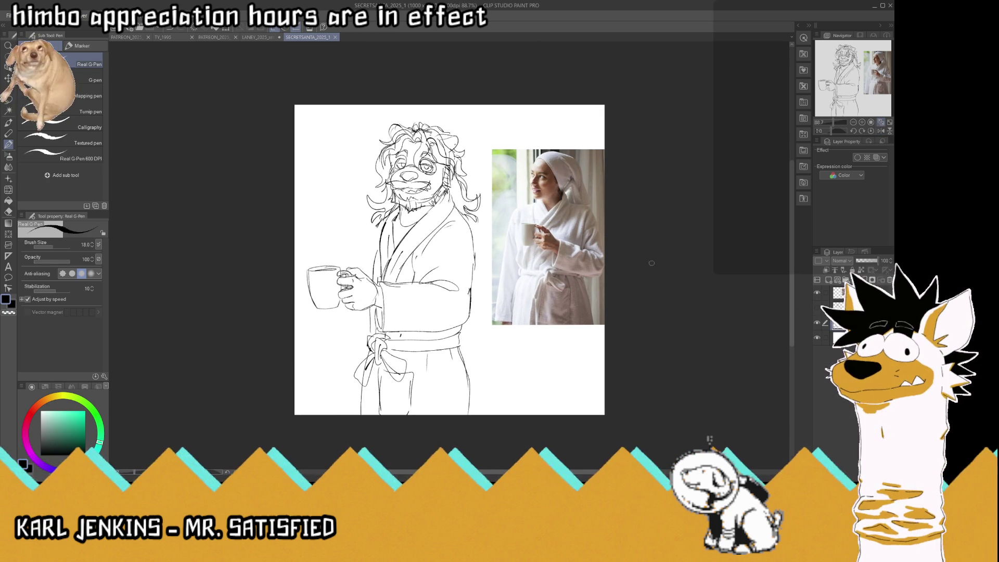
pyautogui.press('Delete')
pyautogui.click(9, 78)
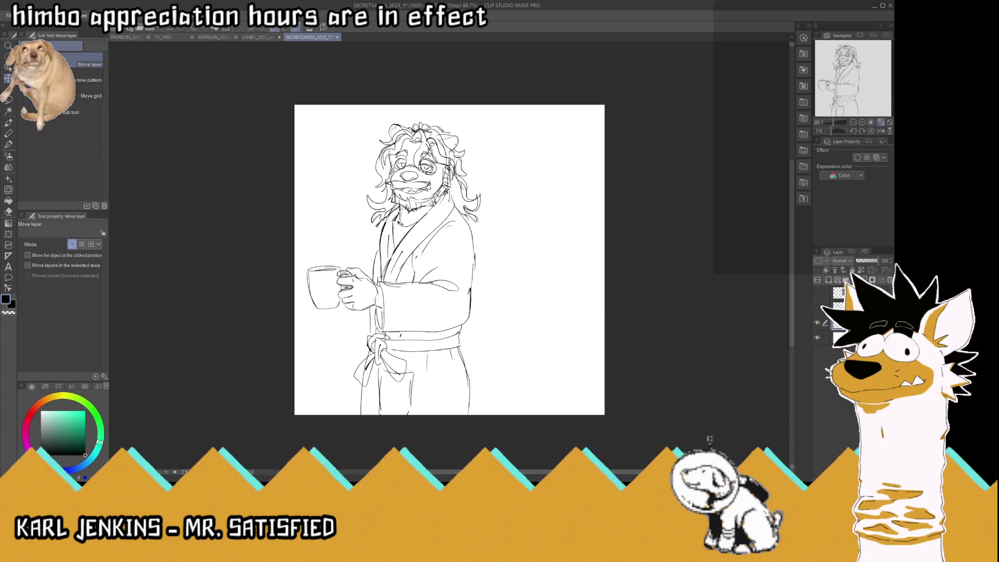
pyautogui.moveTo(396, 261); pyautogui.dragTo(451, 260)
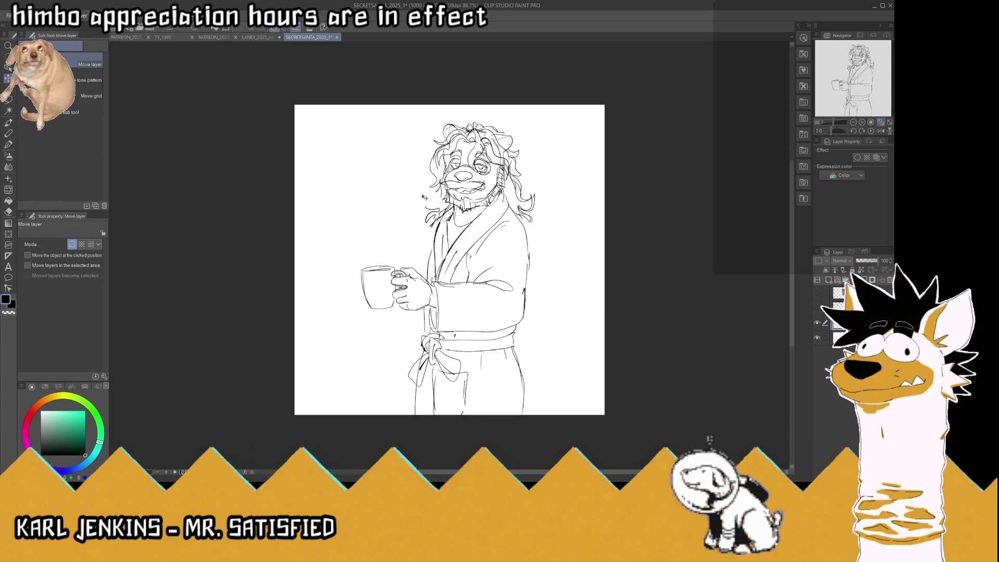
# Extend the hair strands beside the face and ink the robe's edge beside the collar.
pyautogui.click(9, 145)
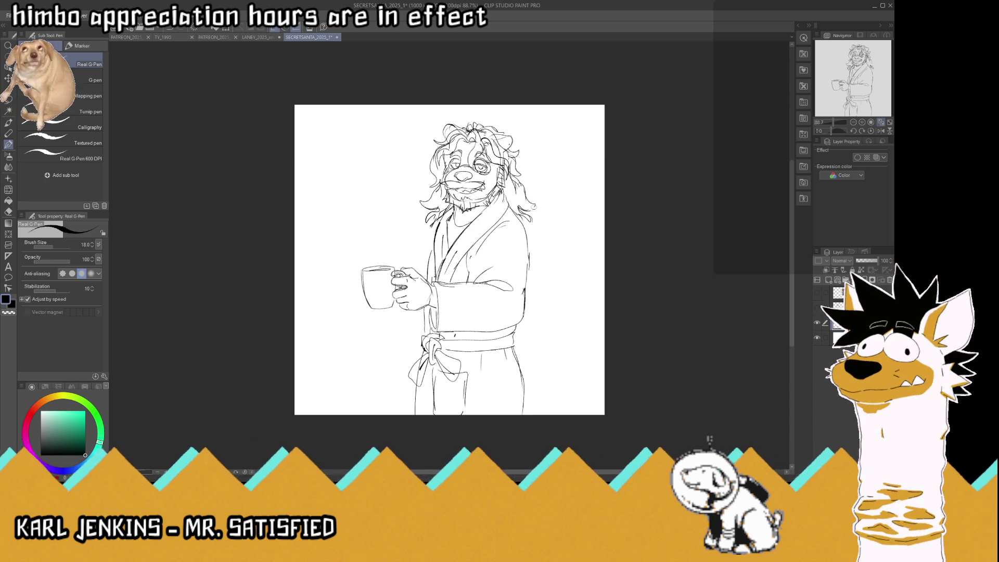
pyautogui.moveTo(517, 206); pyautogui.dragTo(530, 221)
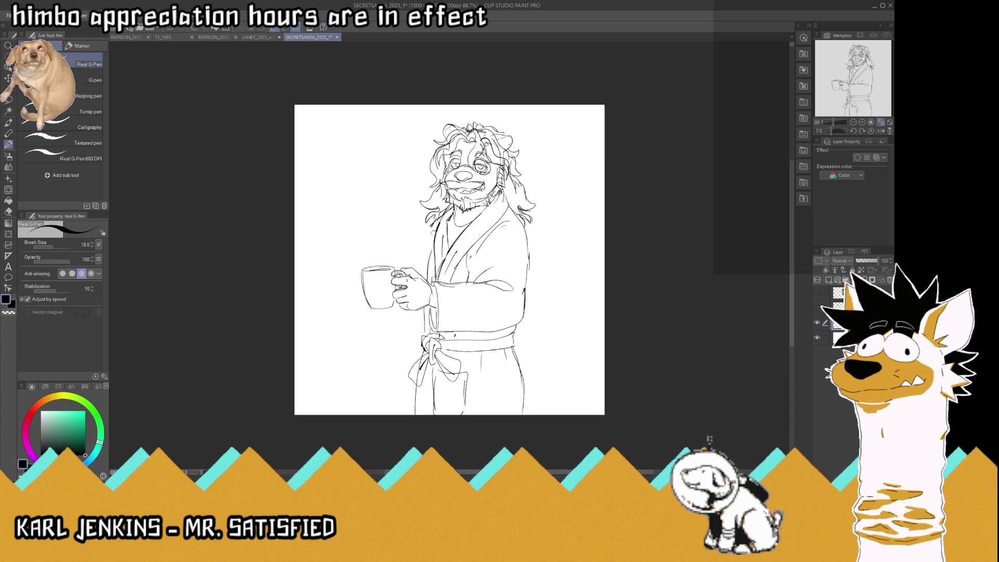
pyautogui.moveTo(443, 215); pyautogui.dragTo(411, 255)
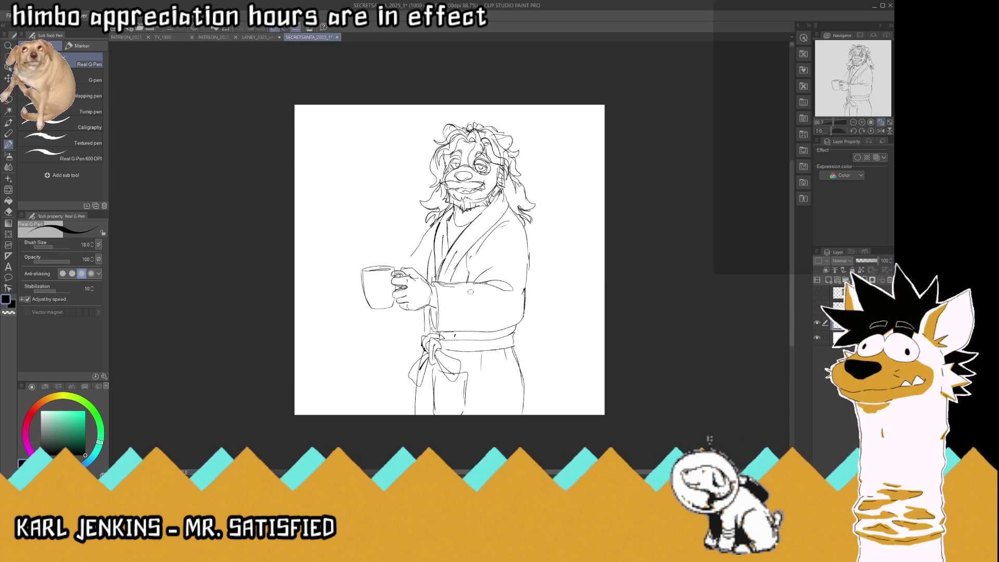
pyautogui.scroll(1, 461, 280)
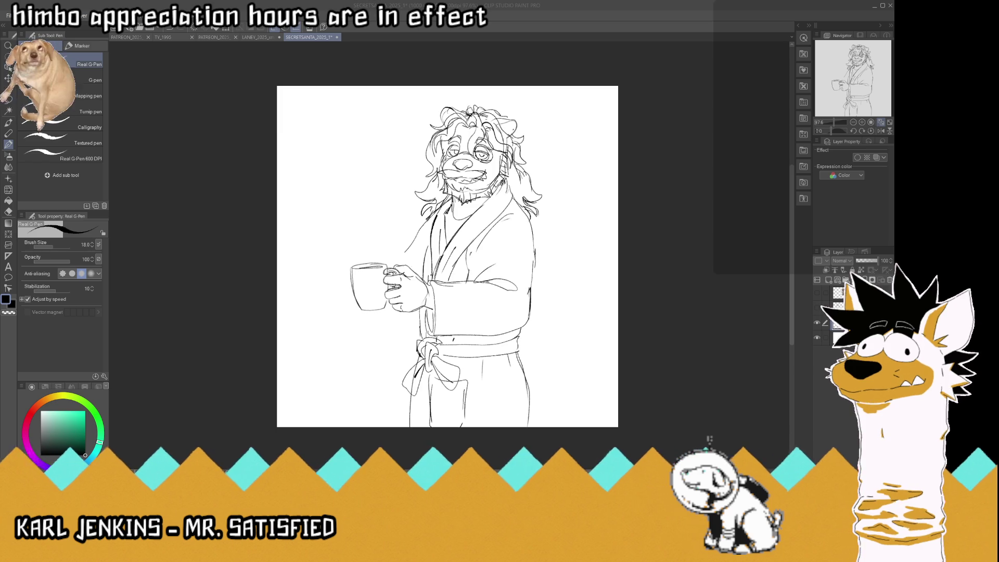
pyautogui.click(421, 181)
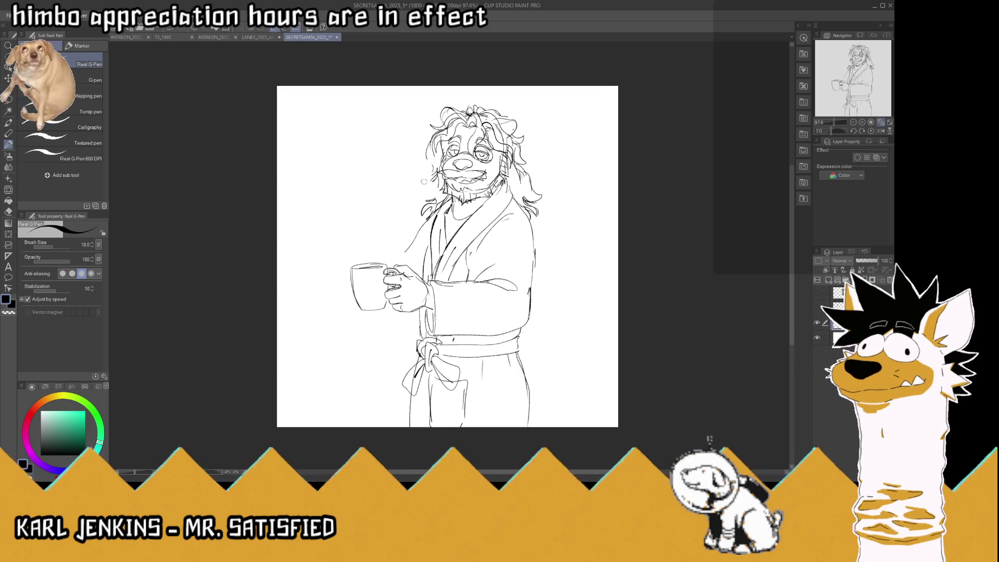
# Restore the view and add shaggy hair strands on both sides of the face.
pyautogui.press('h')
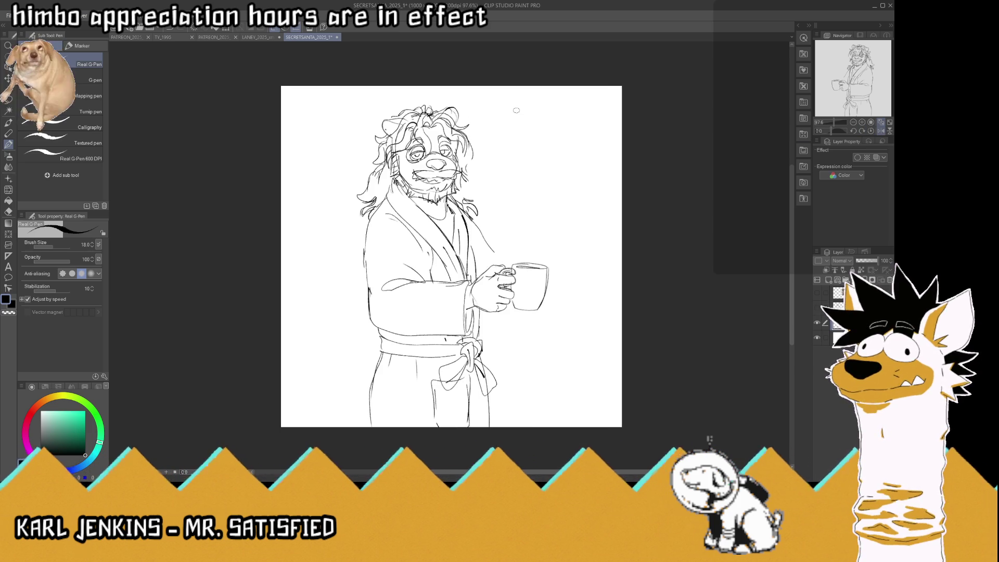
pyautogui.scroll(2, 513, 113)
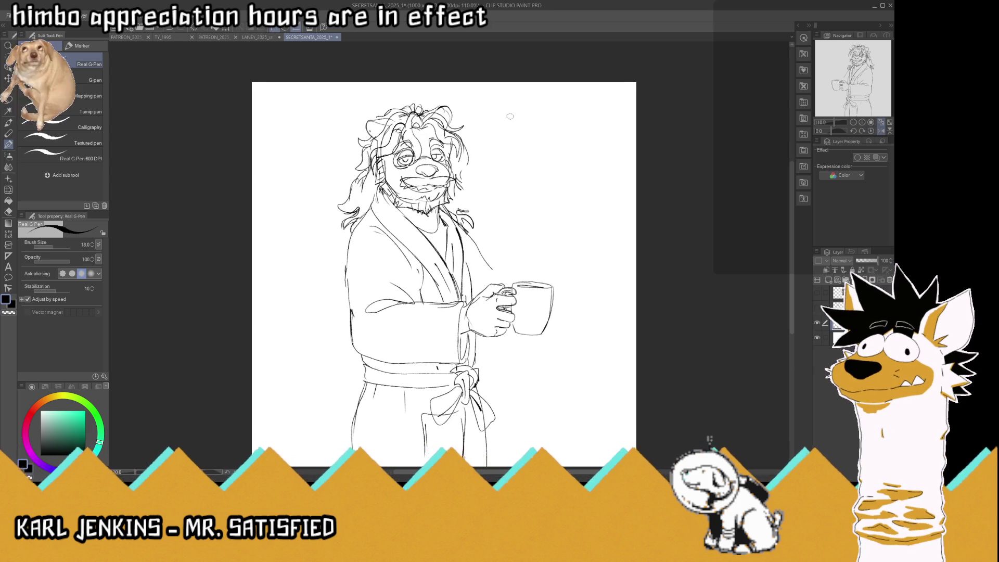
pyautogui.scroll(1, 511, 116)
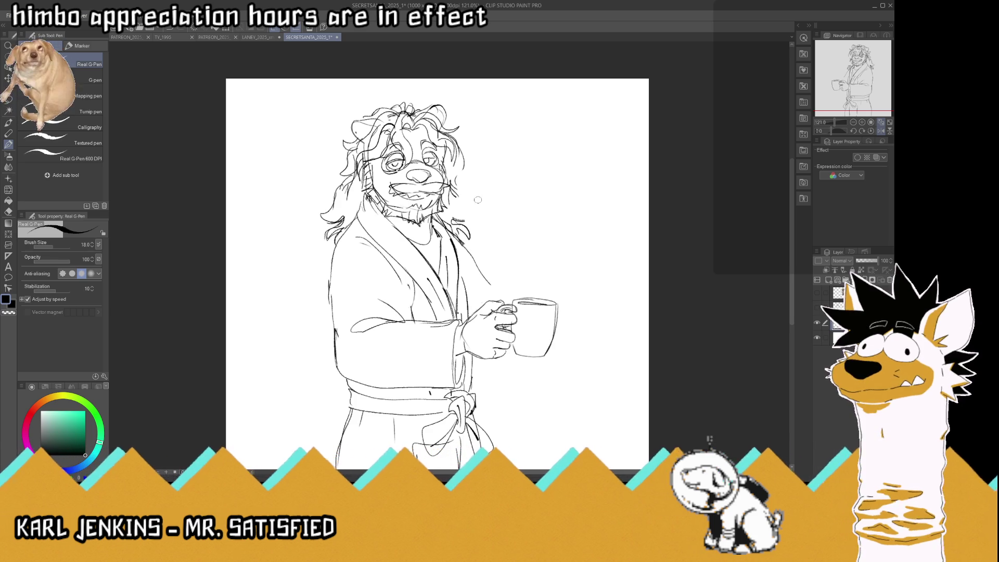
pyautogui.moveTo(500, 212); pyautogui.dragTo(465, 203)
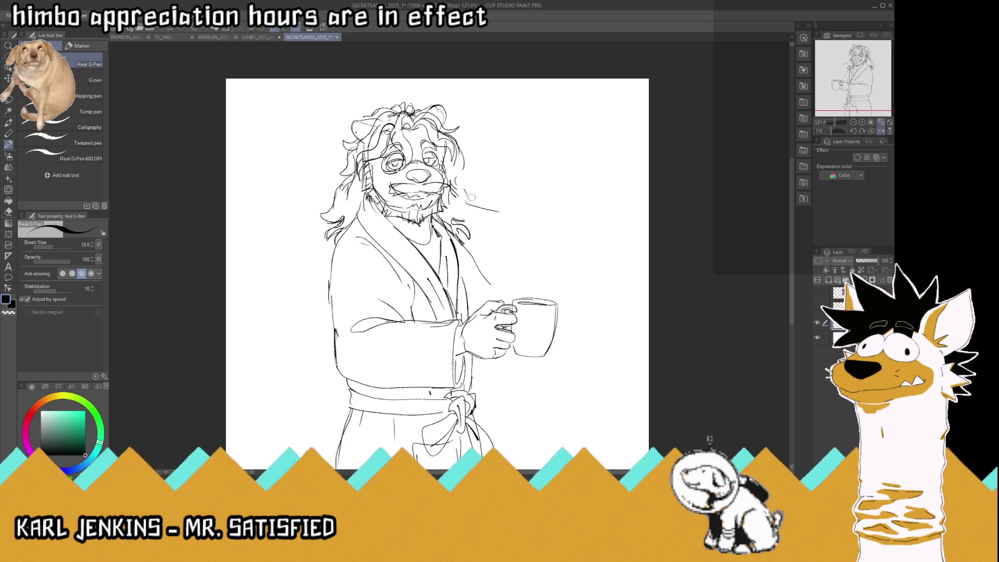
pyautogui.moveTo(473, 201)
pyautogui.mouseDown()
pyautogui.moveTo(481, 191)
pyautogui.moveTo(459, 186)
pyautogui.moveTo(467, 148)
pyautogui.mouseUp()
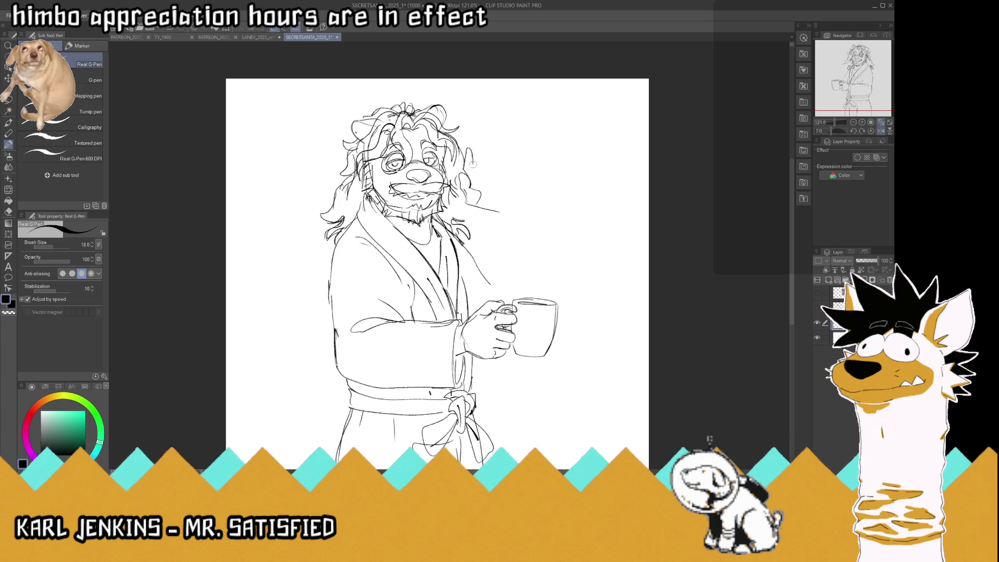
pyautogui.moveTo(486, 193)
pyautogui.mouseDown()
pyautogui.moveTo(473, 173)
pyautogui.moveTo(502, 181)
pyautogui.moveTo(485, 196)
pyautogui.moveTo(504, 207)
pyautogui.mouseUp()
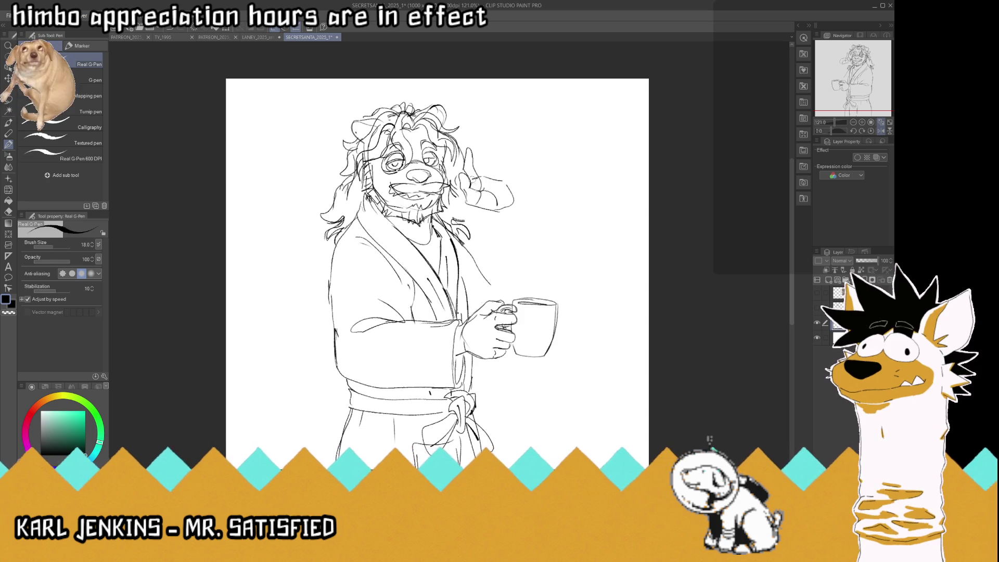
# Outline the raised hand with finger strokes and the arm's outer curve, then mirror the view.
pyautogui.moveTo(474, 169); pyautogui.dragTo(466, 163)
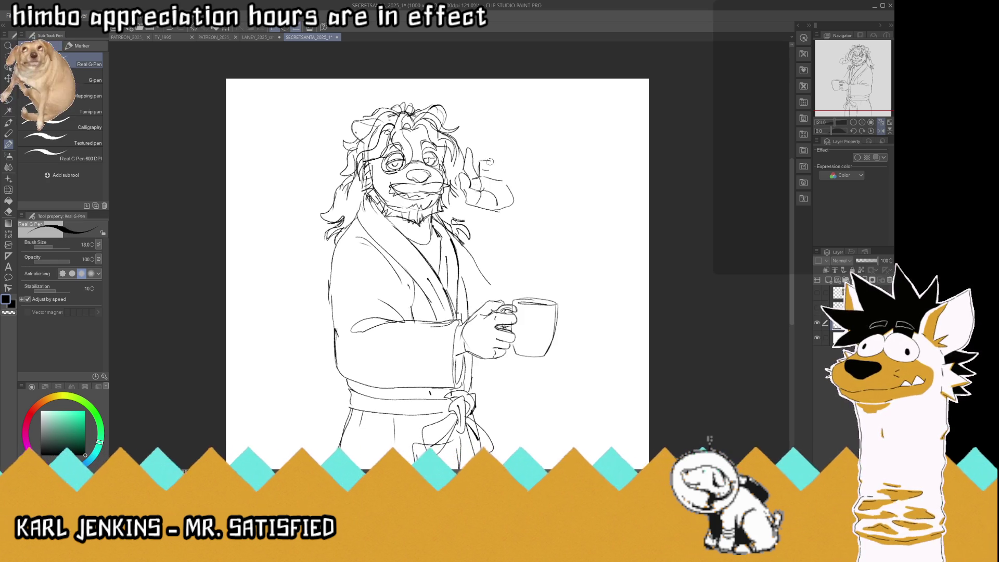
pyautogui.moveTo(482, 163)
pyautogui.mouseDown()
pyautogui.moveTo(505, 170)
pyautogui.moveTo(504, 185)
pyautogui.moveTo(515, 175)
pyautogui.mouseUp()
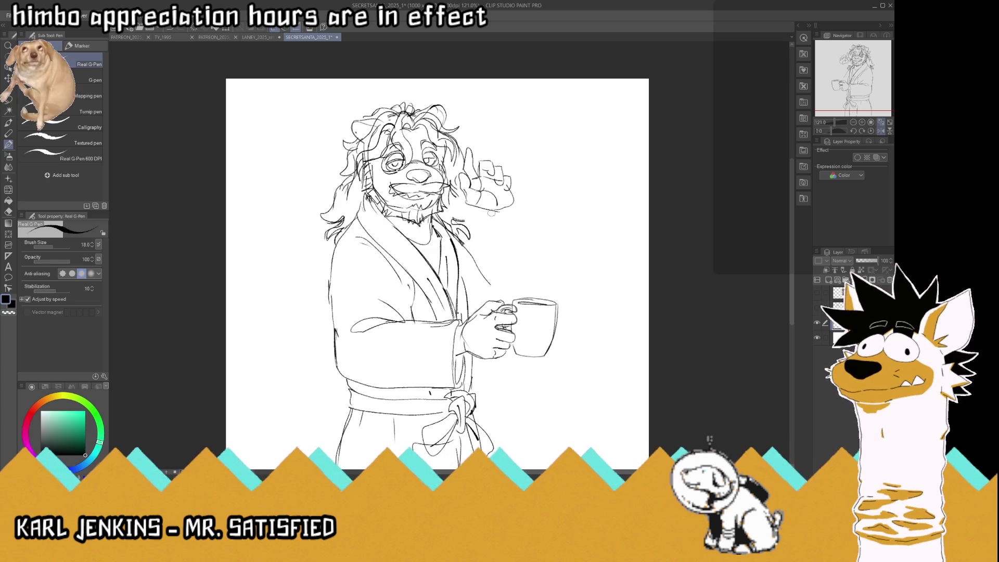
pyautogui.moveTo(497, 219)
pyautogui.mouseDown()
pyautogui.moveTo(501, 244)
pyautogui.moveTo(545, 262)
pyautogui.mouseUp()
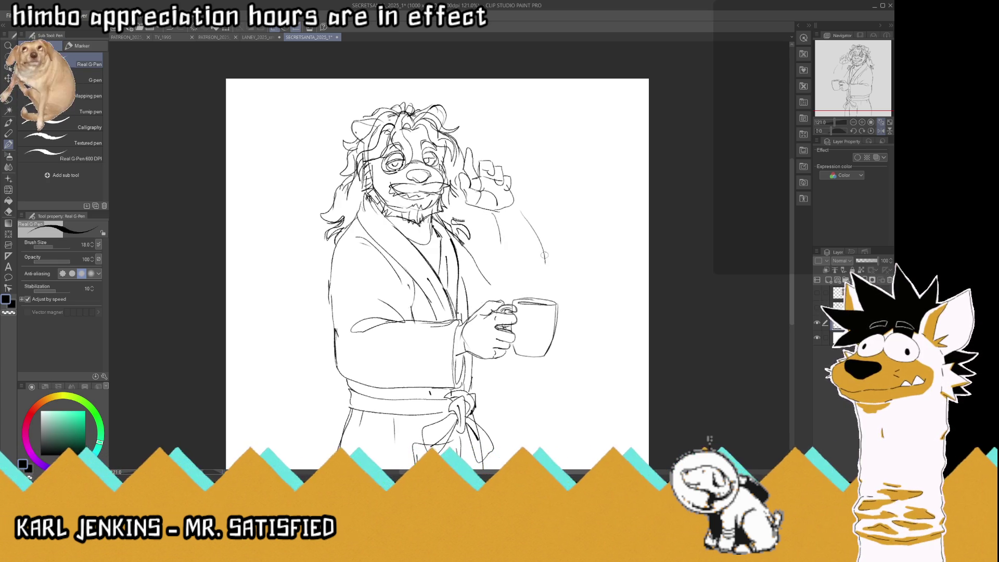
pyautogui.click(880, 132)
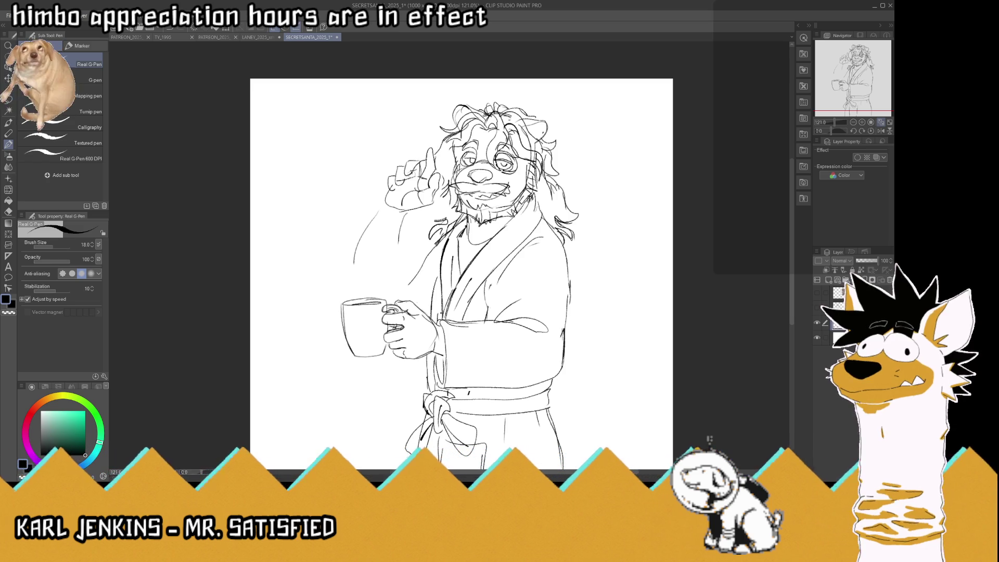
# Add finger lines and detail marks to the raised hand, undoing one unwanted stroke.
pyautogui.moveTo(420, 162); pyautogui.dragTo(409, 174)
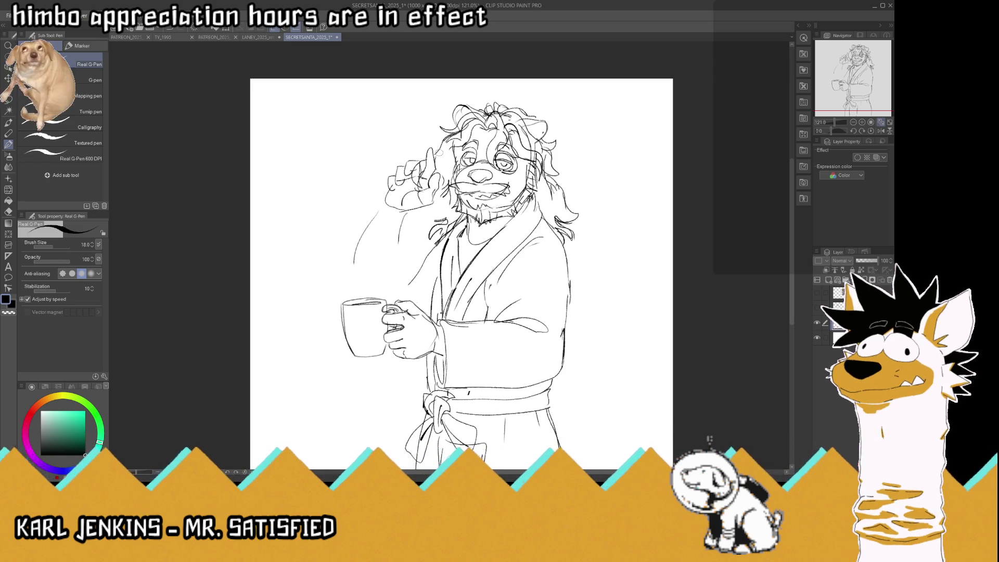
pyautogui.moveTo(428, 162)
pyautogui.mouseDown()
pyautogui.moveTo(432, 175)
pyautogui.moveTo(404, 200)
pyautogui.moveTo(402, 245)
pyautogui.mouseUp()
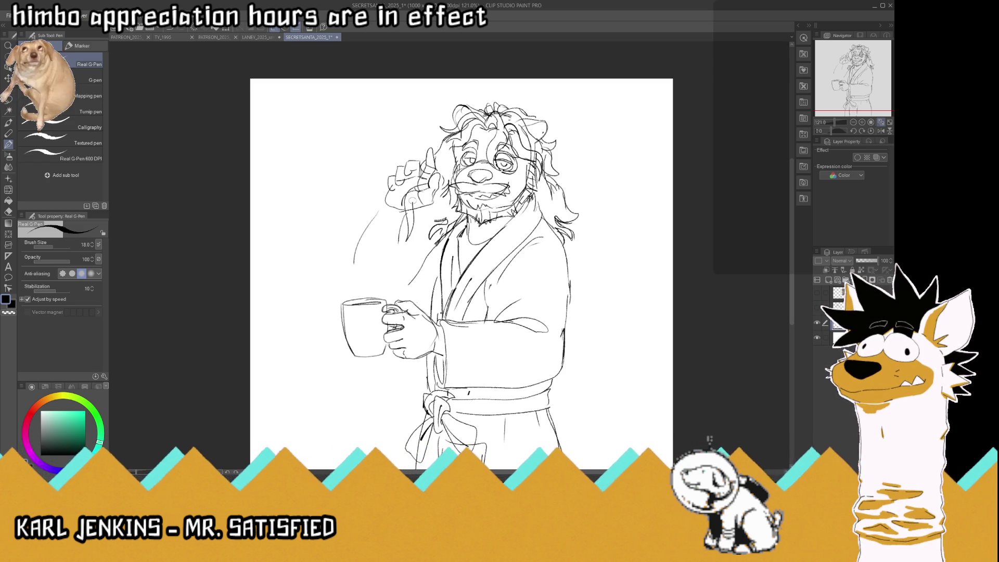
pyautogui.moveTo(426, 185)
pyautogui.mouseDown()
pyautogui.moveTo(409, 221)
pyautogui.moveTo(416, 208)
pyautogui.mouseUp()
pyautogui.hotkey('ctrl', 'z')
pyautogui.hotkey('ctrl', 'z')
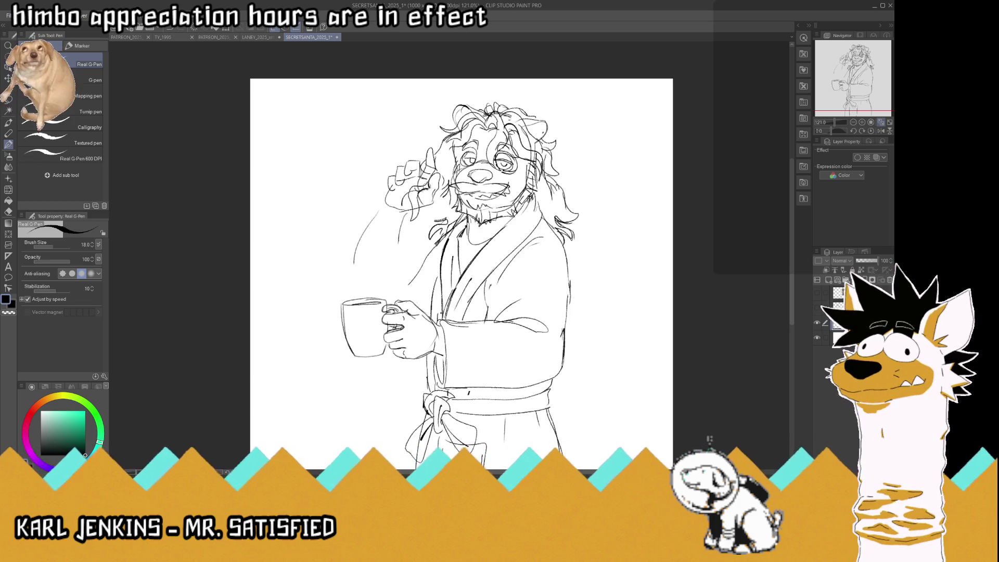
pyautogui.moveTo(442, 212)
pyautogui.mouseDown()
pyautogui.moveTo(424, 225)
pyautogui.moveTo(434, 211)
pyautogui.mouseUp()
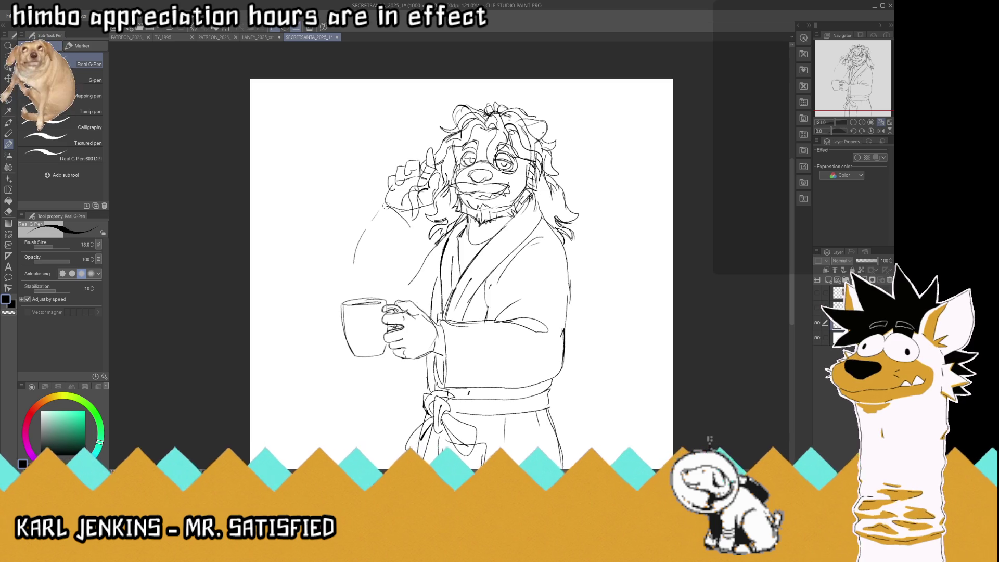
# Draft the raised sleeve's outer edge down toward the mug and add a robe collar line.
pyautogui.moveTo(384, 203); pyautogui.dragTo(338, 272)
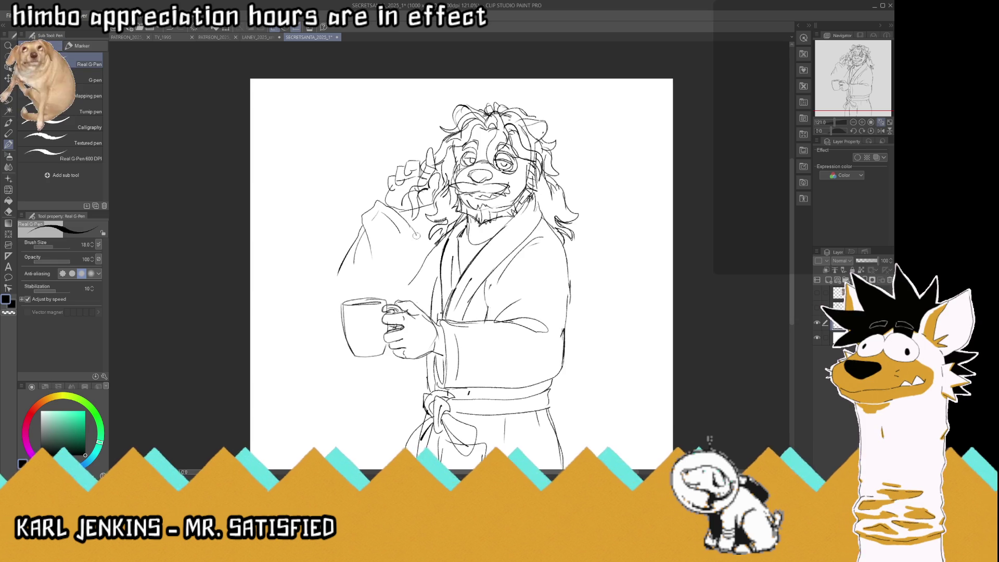
pyautogui.moveTo(419, 244); pyautogui.dragTo(379, 278)
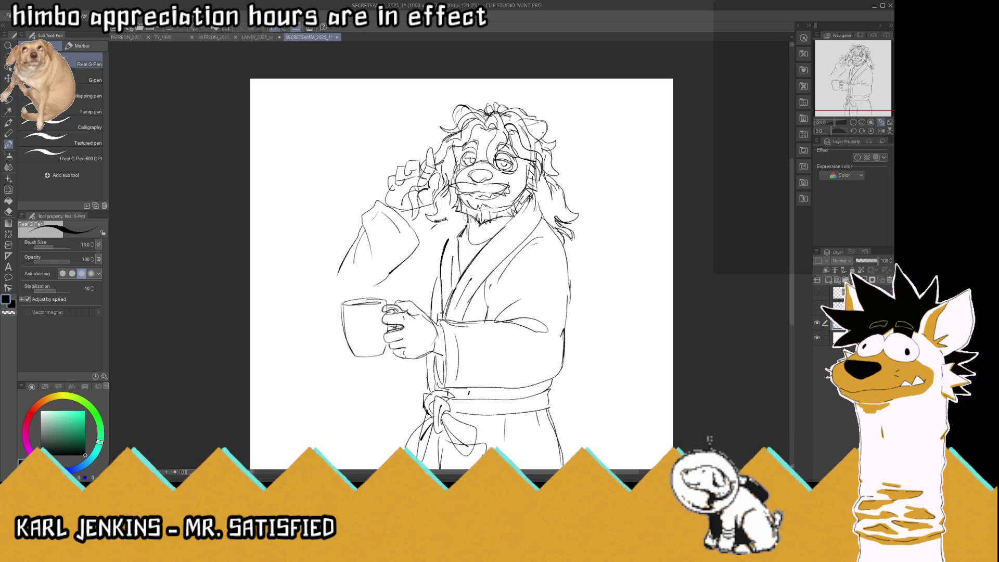
pyautogui.moveTo(442, 222); pyautogui.dragTo(423, 234)
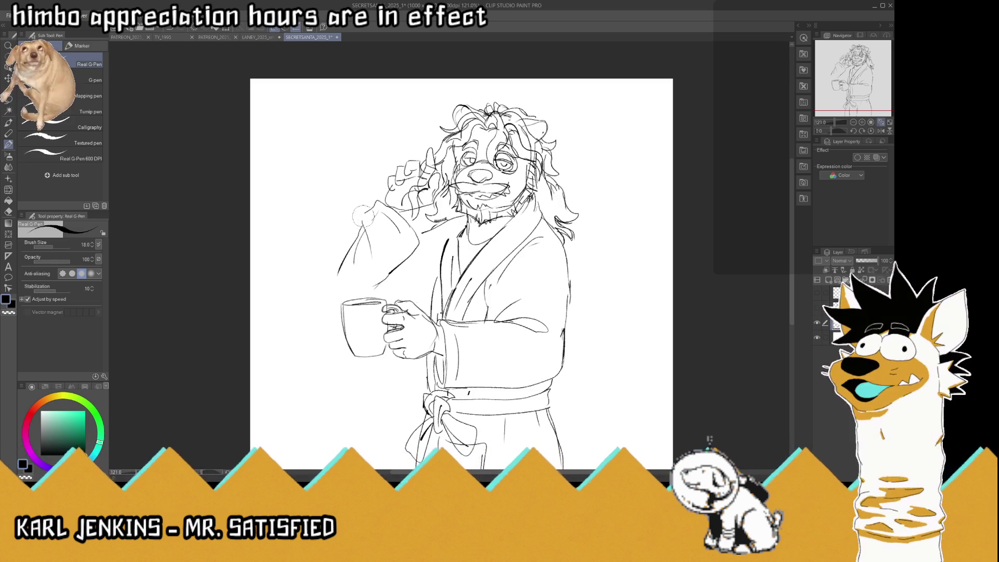
# Erase and redraw the sleeve's outer edge near the mug, then return the canvas to unflipped view.
pyautogui.moveTo(413, 224)
pyautogui.mouseDown()
pyautogui.moveTo(374, 280)
pyautogui.moveTo(357, 263)
pyautogui.mouseUp()
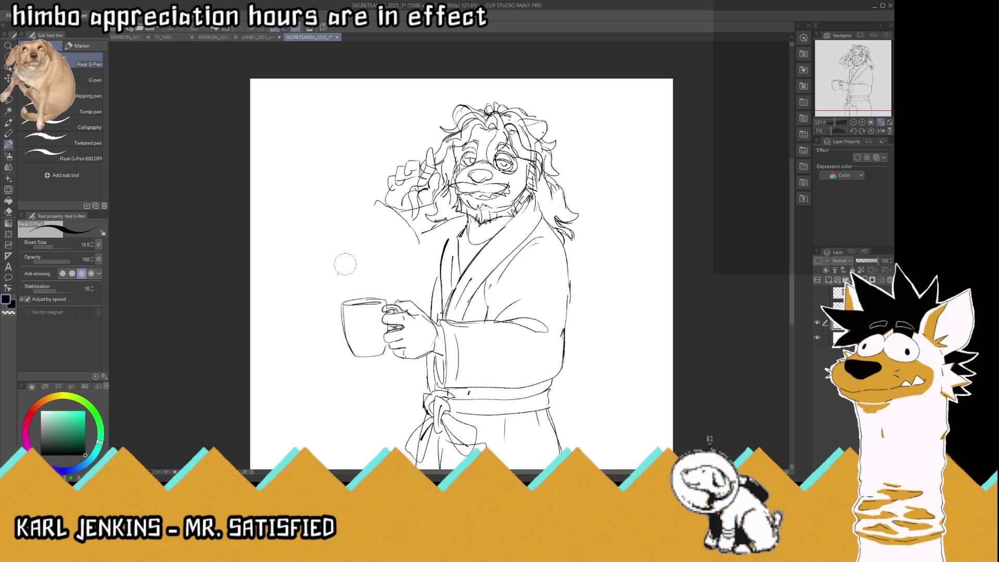
pyautogui.moveTo(376, 203); pyautogui.dragTo(358, 286)
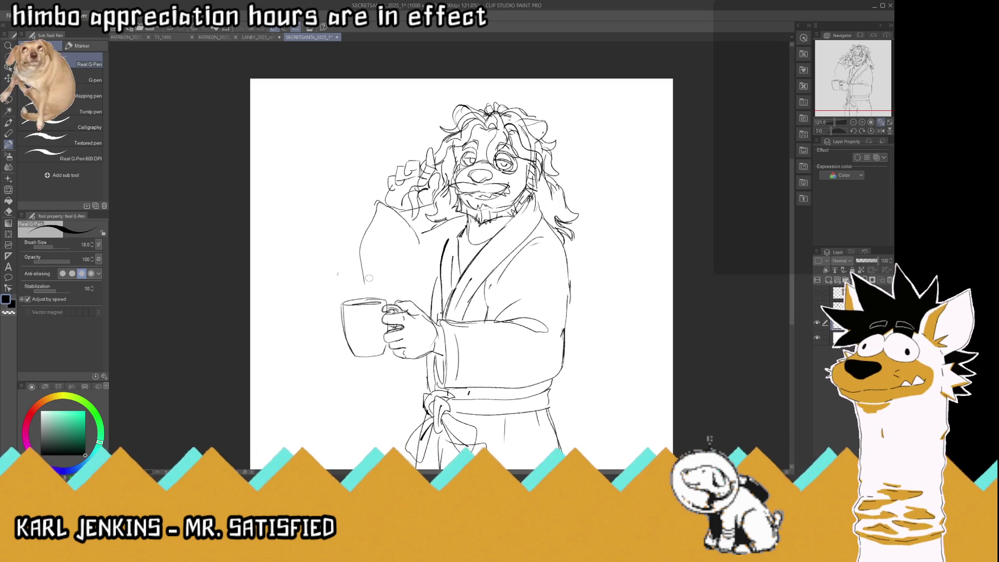
pyautogui.moveTo(363, 234)
pyautogui.mouseDown()
pyautogui.moveTo(354, 259)
pyautogui.moveTo(381, 295)
pyautogui.moveTo(386, 241)
pyautogui.mouseUp()
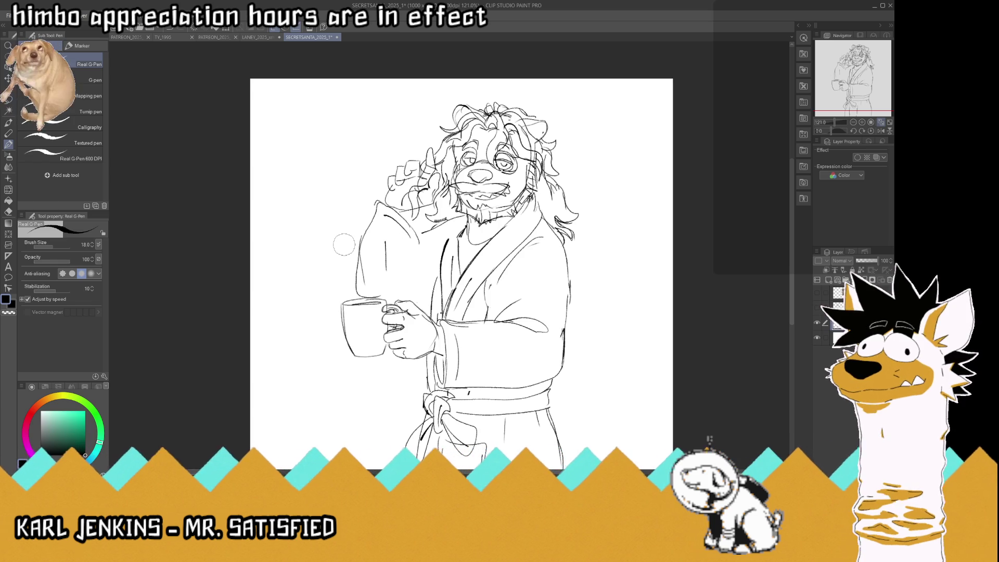
pyautogui.click(881, 131)
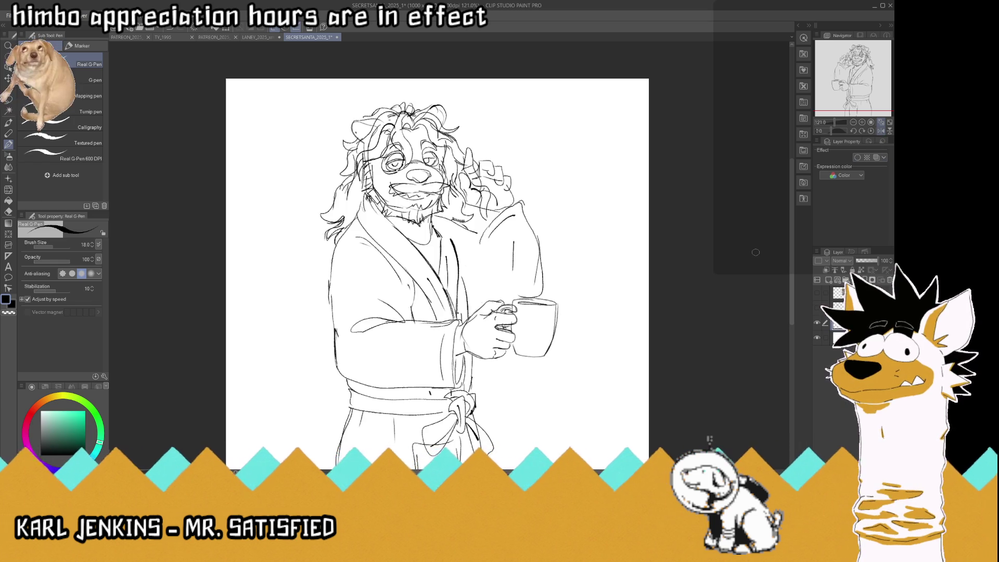
# Zoom in on the raised arm and erase the upper sleeve outline strokes.
pyautogui.hotkey('ctrl', '-')
pyautogui.hotkey('ctrl', '-')
pyautogui.hotkey('ctrl', '-')
pyautogui.scroll(3, 512, 210)
pyautogui.scroll(1, 512, 211)
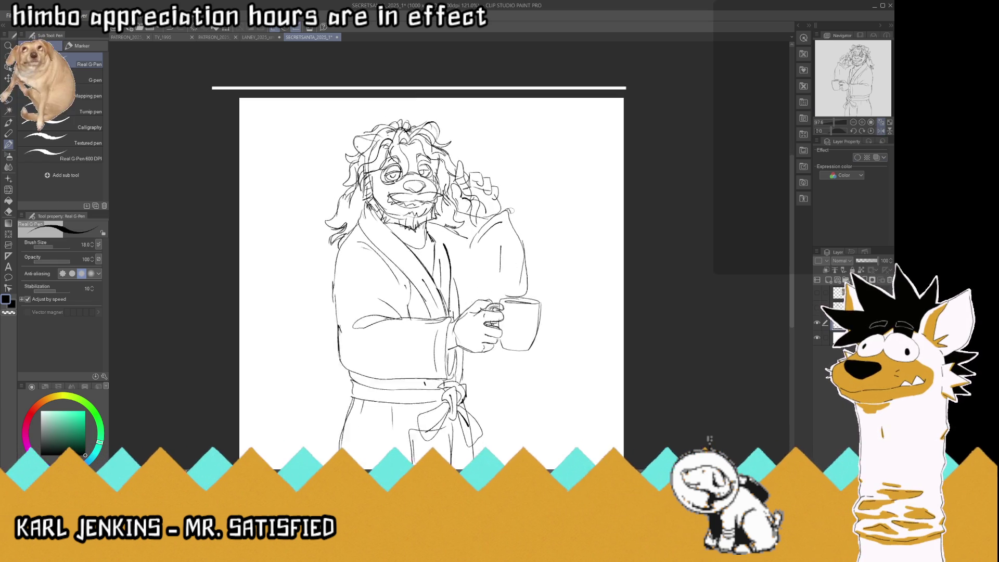
pyautogui.scroll(1, 513, 211)
pyautogui.scroll(1, 513, 210)
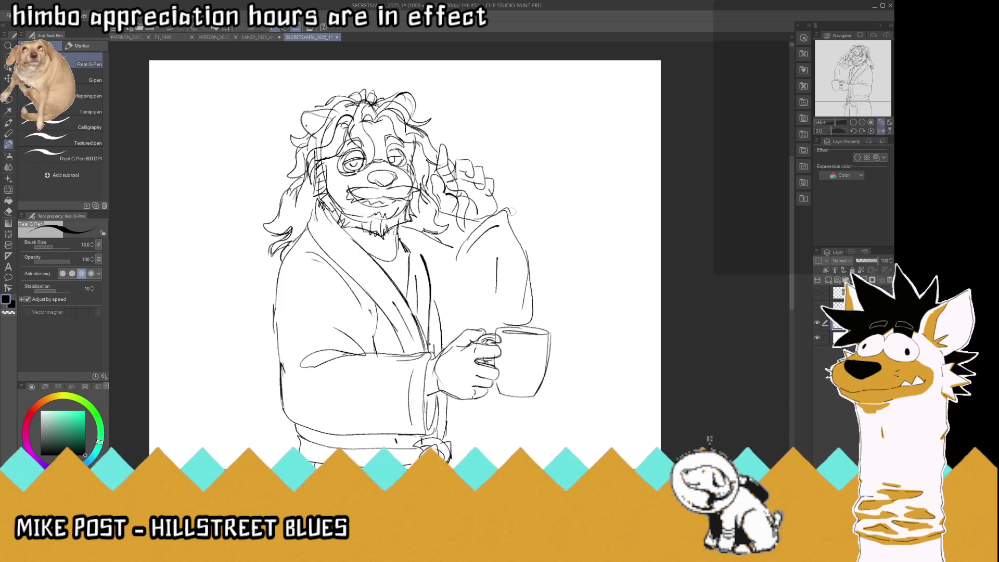
pyautogui.moveTo(458, 257)
pyautogui.mouseDown()
pyautogui.moveTo(481, 225)
pyautogui.moveTo(507, 312)
pyautogui.moveTo(535, 278)
pyautogui.mouseUp()
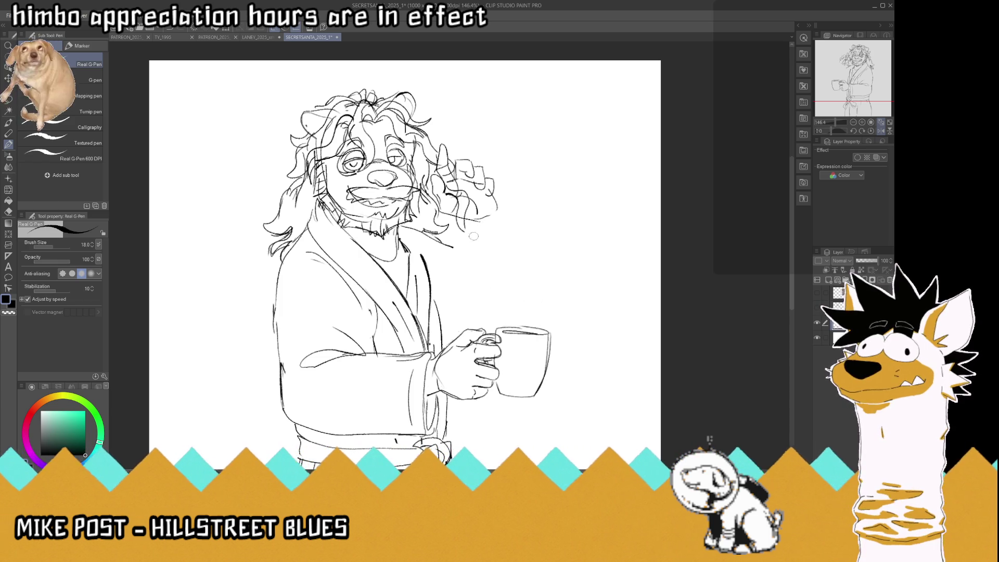
# Redraw the raised arm bending down to an elbow, with shoulder and inner arm lines.
pyautogui.moveTo(472, 224); pyautogui.dragTo(475, 267)
pyautogui.moveTo(492, 203)
pyautogui.mouseDown()
pyautogui.moveTo(513, 296)
pyautogui.moveTo(471, 311)
pyautogui.mouseUp()
pyautogui.moveTo(424, 240)
pyautogui.mouseDown()
pyautogui.moveTo(484, 254)
pyautogui.moveTo(461, 282)
pyautogui.mouseUp()
pyautogui.moveTo(505, 317); pyautogui.dragTo(451, 318)
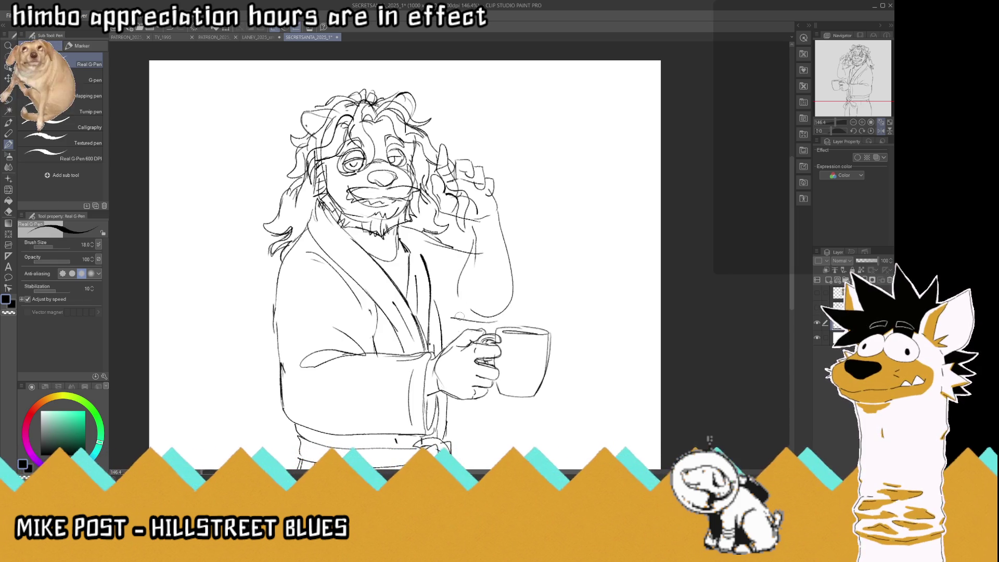
pyautogui.scroll(-3, 462, 287)
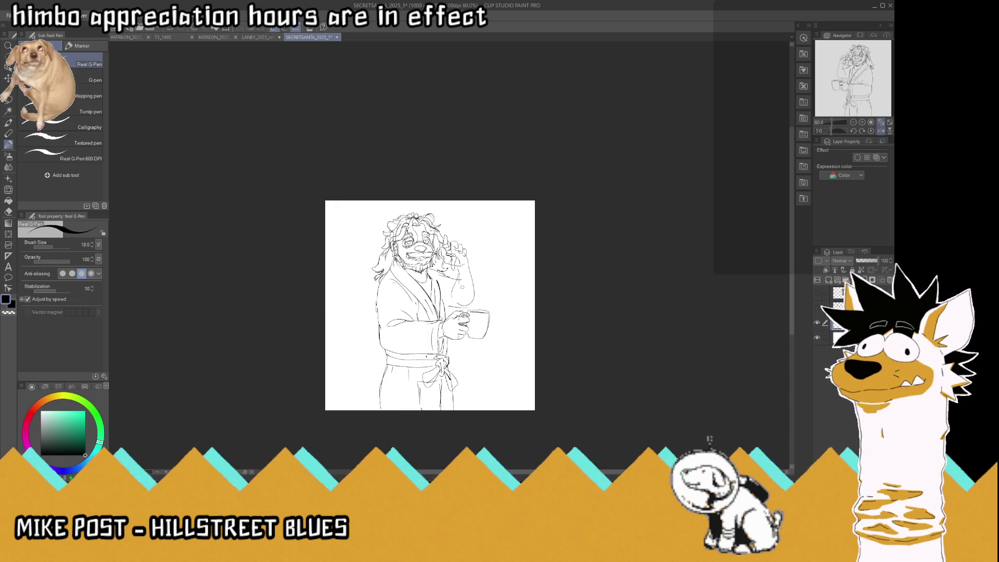
pyautogui.scroll(2, 461, 296)
pyautogui.scroll(-2, 460, 296)
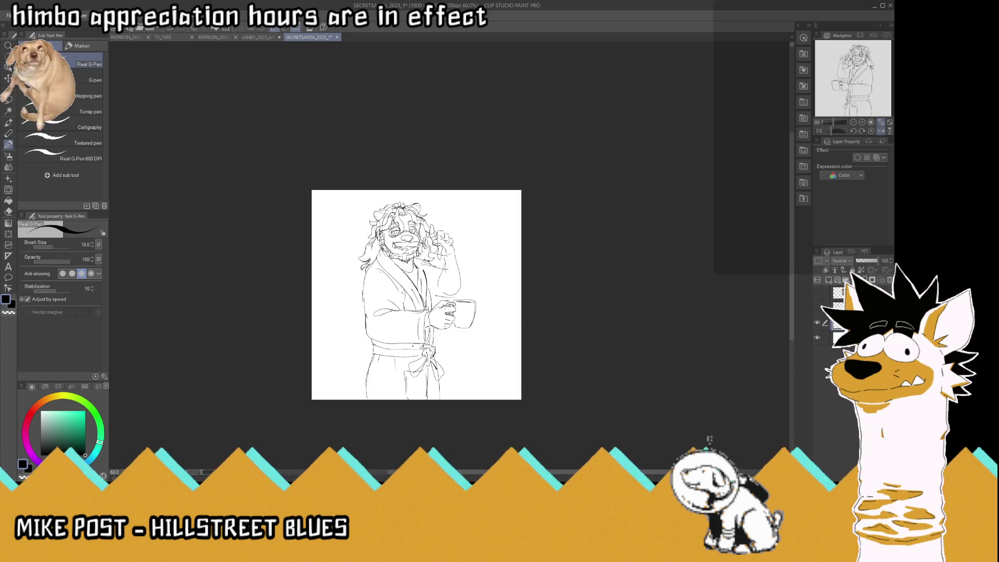
pyautogui.scroll(2, 450, 362)
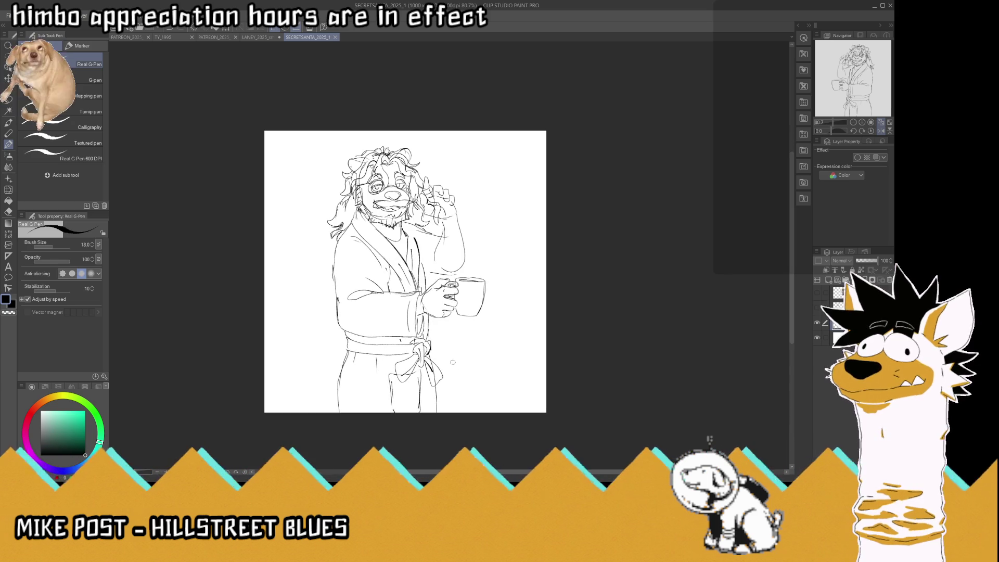
pyautogui.press('m')
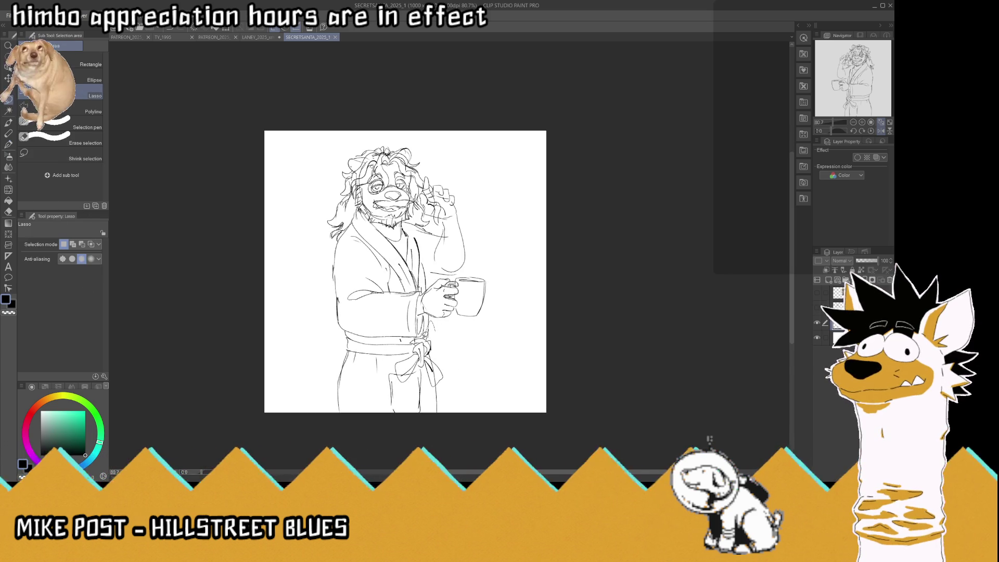
pyautogui.moveTo(345, 327)
pyautogui.mouseDown()
pyautogui.moveTo(486, 394)
pyautogui.moveTo(448, 318)
pyautogui.moveTo(403, 332)
pyautogui.mouseUp()
pyautogui.click(6, 80)
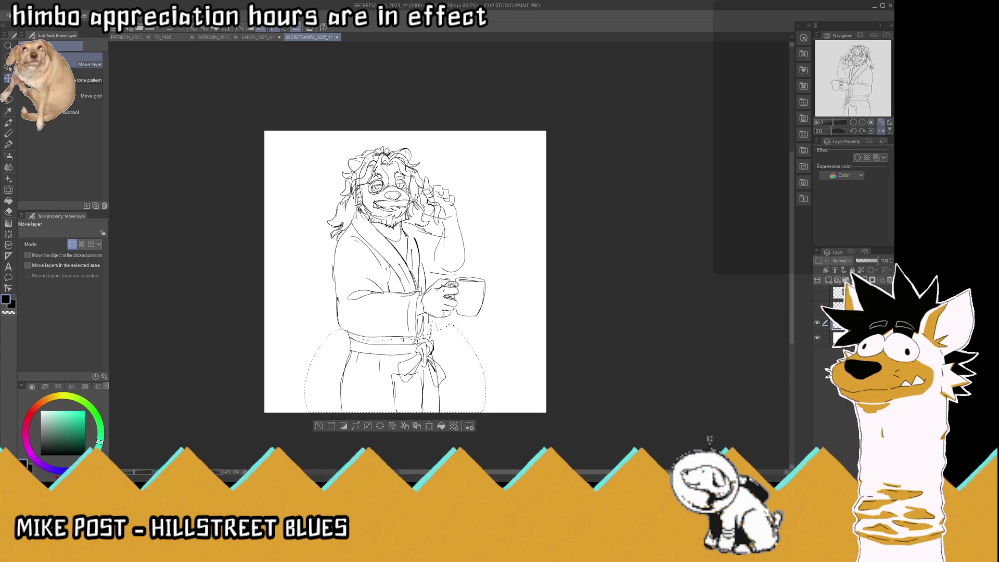
pyautogui.press('m')
pyautogui.hotkey('ctrl', 'd')
pyautogui.hotkey('ctrl', '+')
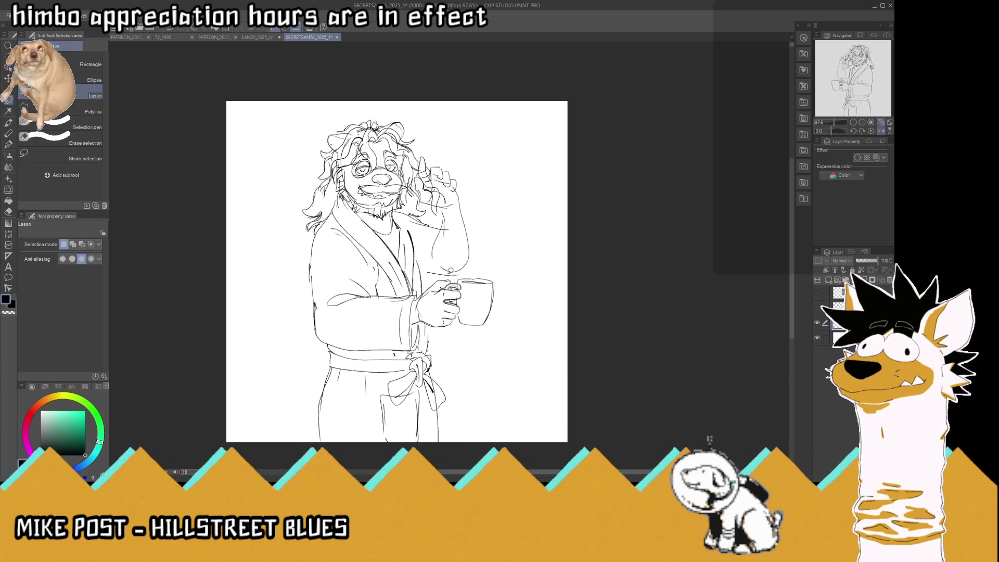
pyautogui.click(9, 147)
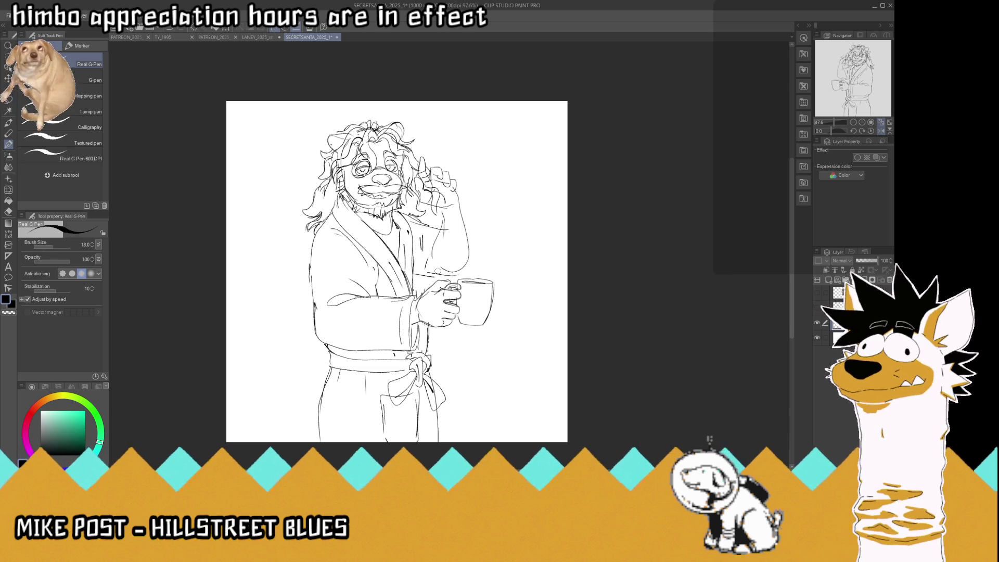
# Erase the raised arm's sleeve lines, flipping the canvas horizontally partway through.
pyautogui.scroll(-2, 438, 271)
pyautogui.scroll(1, 407, 224)
pyautogui.scroll(1, 407, 223)
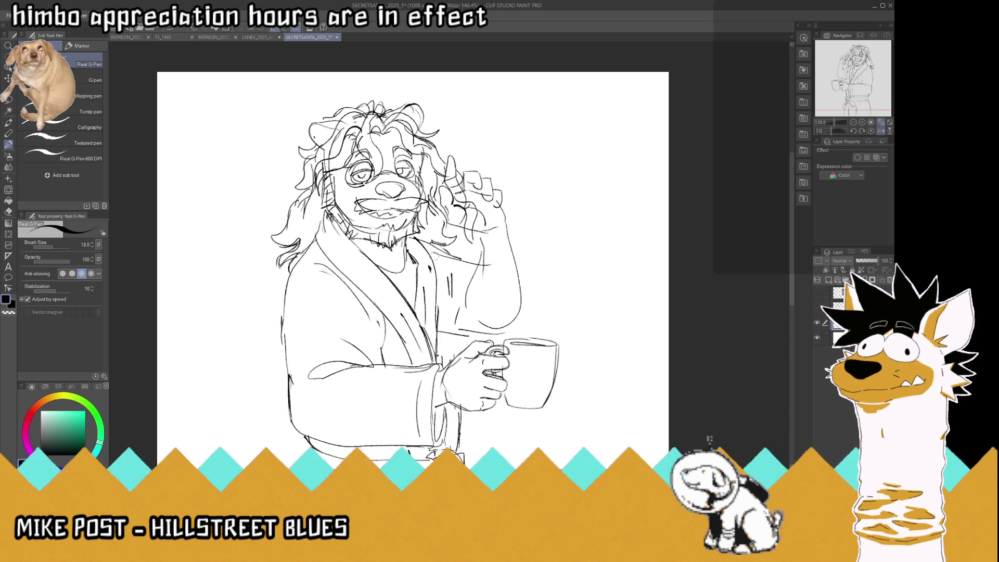
pyautogui.moveTo(447, 283)
pyautogui.mouseDown()
pyautogui.moveTo(487, 325)
pyautogui.moveTo(474, 282)
pyautogui.mouseUp()
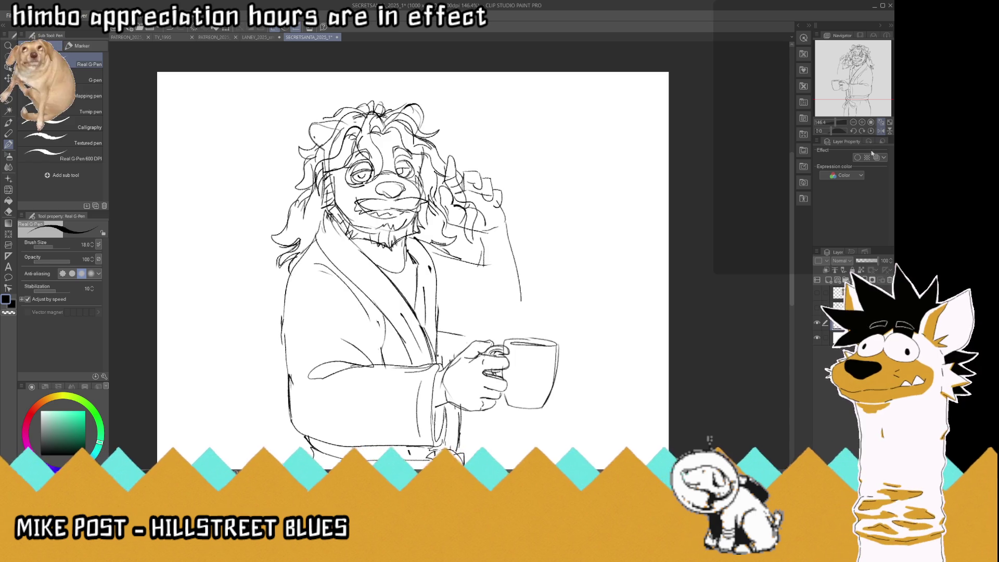
pyautogui.click(881, 131)
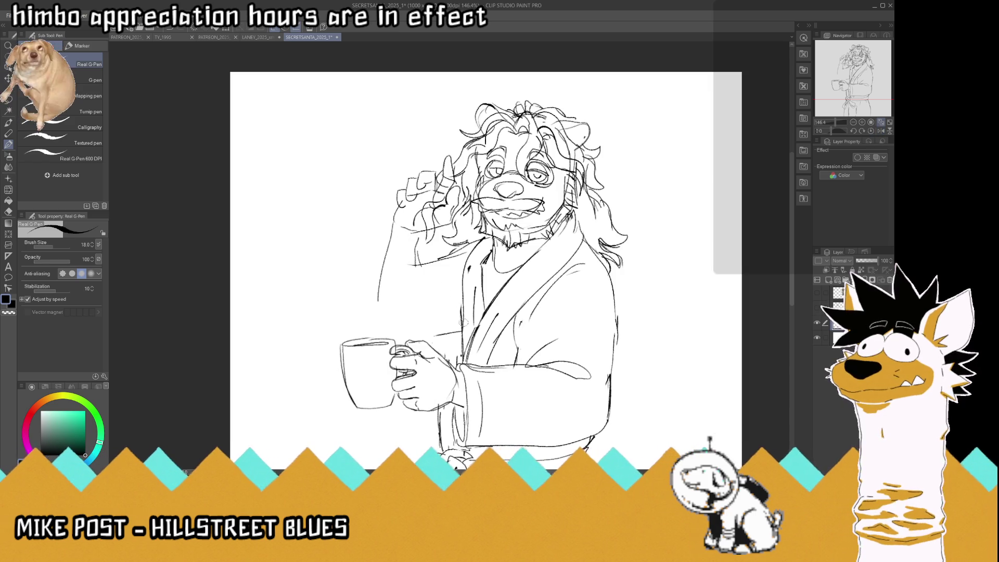
pyautogui.moveTo(422, 239)
pyautogui.mouseDown()
pyautogui.moveTo(411, 268)
pyautogui.moveTo(420, 257)
pyautogui.moveTo(393, 233)
pyautogui.moveTo(415, 255)
pyautogui.mouseUp()
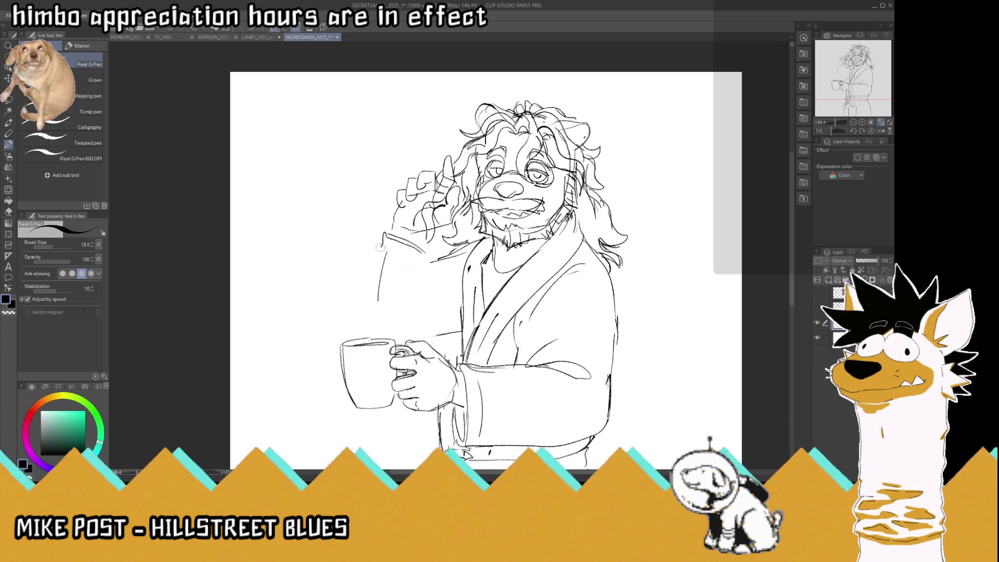
# Draw a loose sleeve hanging from the raised arm to the wrist and darken the robe line near the mug.
pyautogui.moveTo(384, 235); pyautogui.dragTo(391, 302)
pyautogui.moveTo(383, 235); pyautogui.dragTo(377, 337)
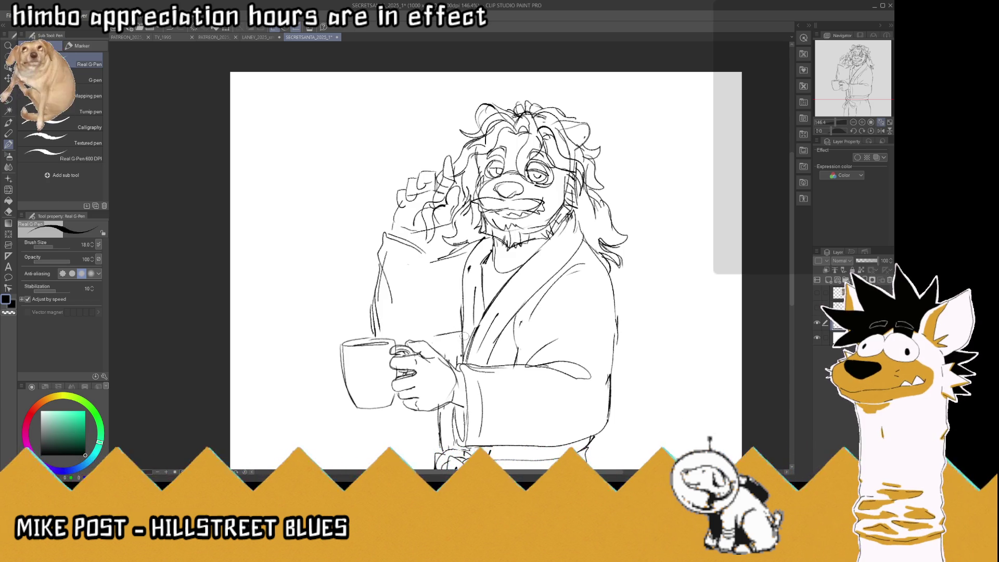
pyautogui.moveTo(468, 332); pyautogui.dragTo(436, 337)
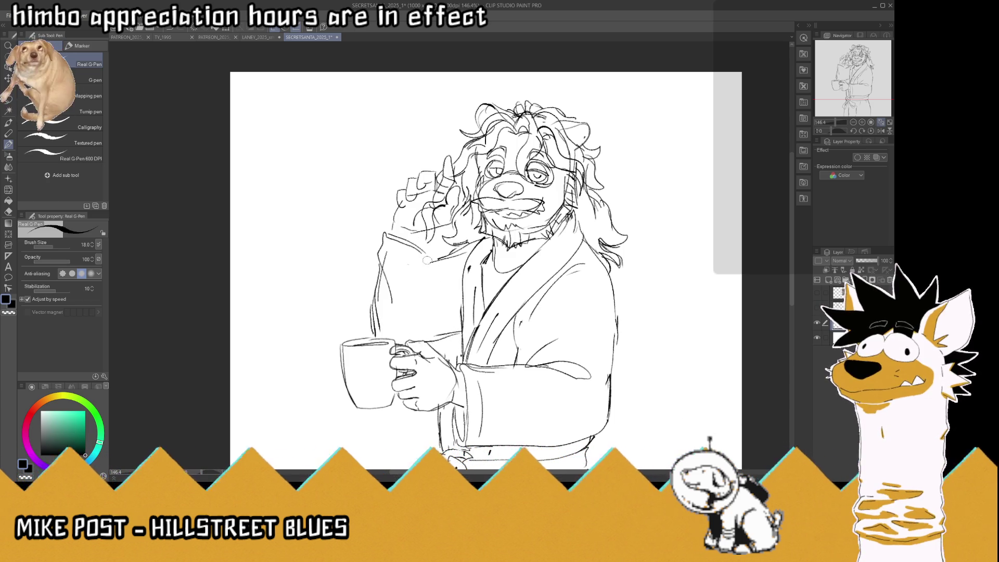
pyautogui.moveTo(424, 251); pyautogui.dragTo(416, 315)
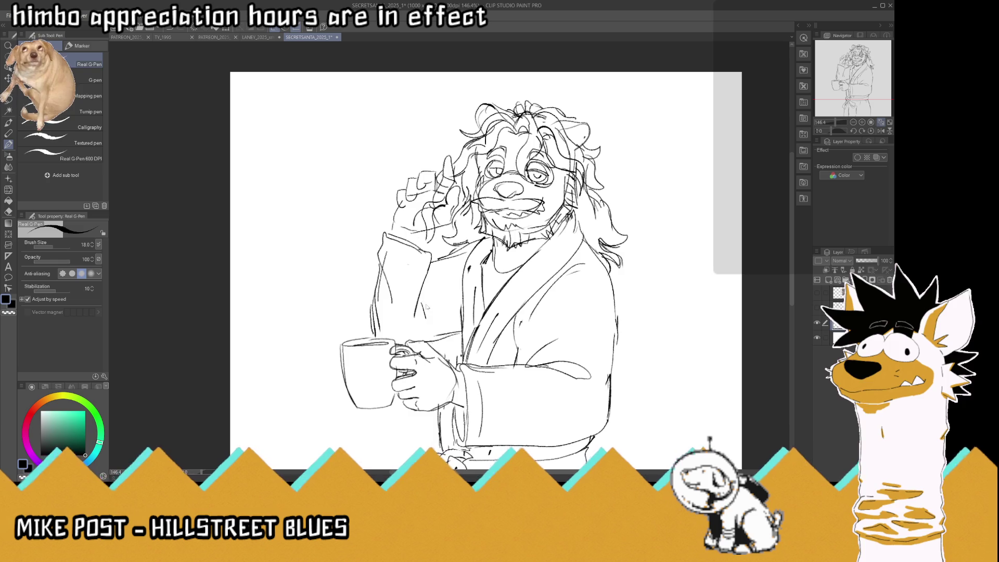
pyautogui.moveTo(432, 258)
pyautogui.mouseDown()
pyautogui.moveTo(419, 315)
pyautogui.moveTo(482, 242)
pyautogui.mouseUp()
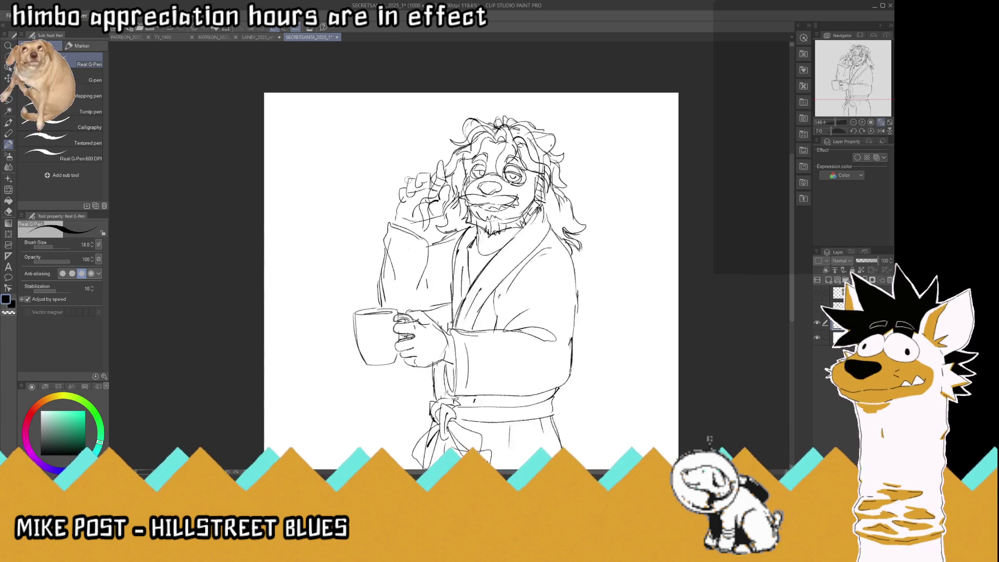
# Refine the raised wrist and cuff and add fold lines along the sleeve.
pyautogui.scroll(2, 440, 186)
pyautogui.moveTo(373, 220); pyautogui.dragTo(369, 235)
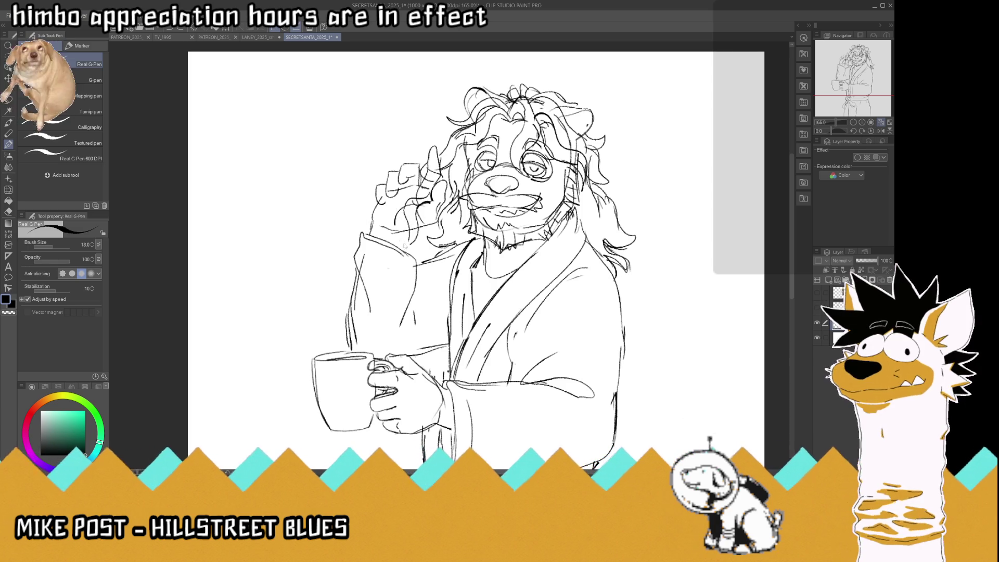
pyautogui.moveTo(389, 239)
pyautogui.mouseDown()
pyautogui.moveTo(416, 255)
pyautogui.moveTo(394, 245)
pyautogui.mouseUp()
pyautogui.moveTo(414, 292); pyautogui.dragTo(419, 254)
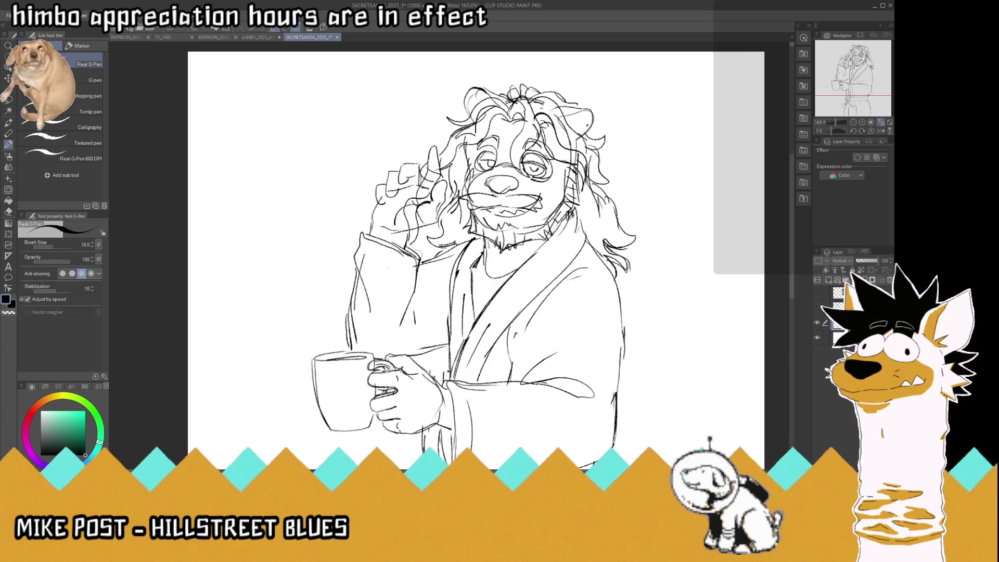
pyautogui.scroll(-5, 494, 247)
# Save the drawing, then add a vertical fold line on the robe with the Real G-Pen.
pyautogui.hotkey('ctrl', 's')
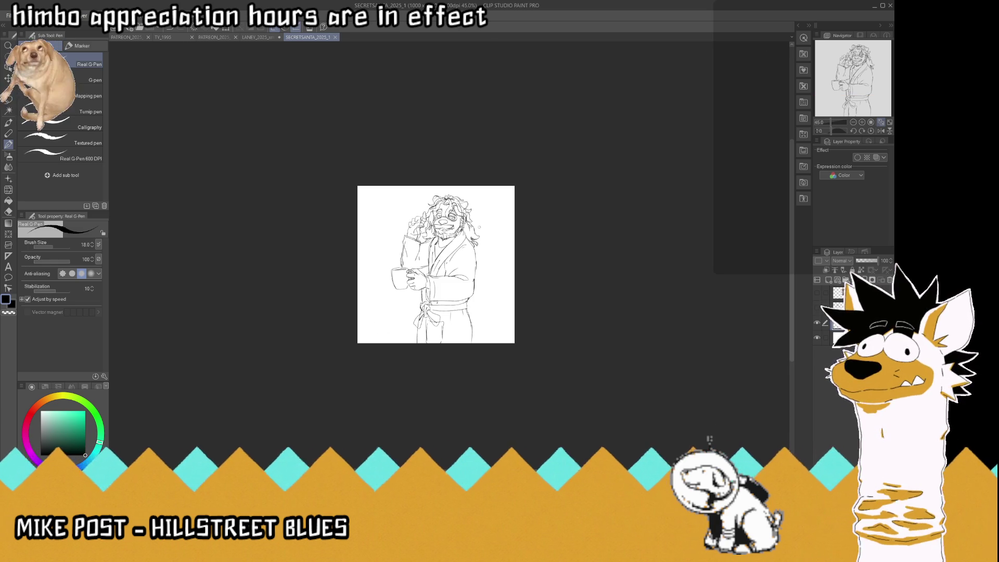
pyautogui.scroll(2, 484, 240)
pyautogui.scroll(2, 478, 235)
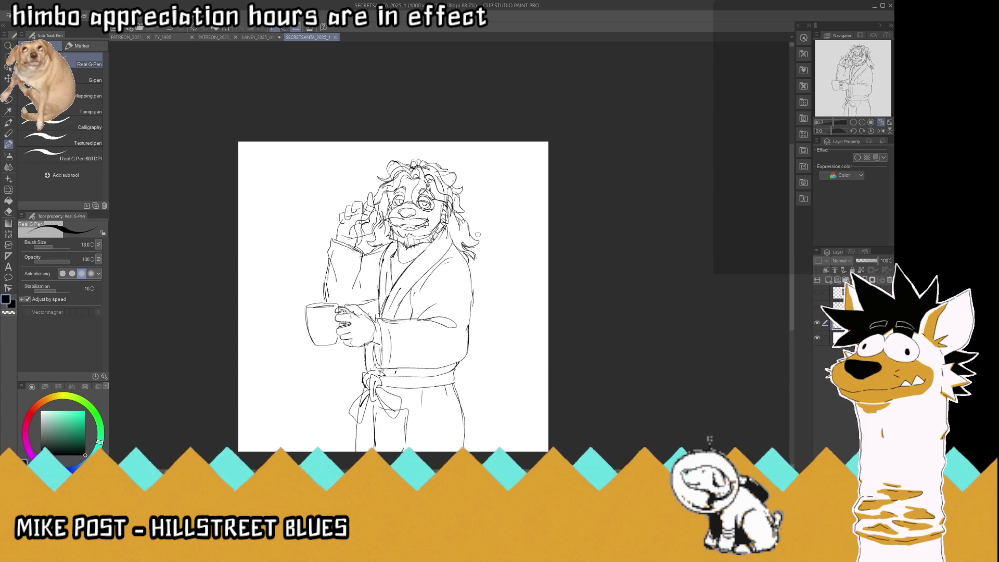
pyautogui.scroll(-2, 477, 235)
pyautogui.scroll(1, 444, 224)
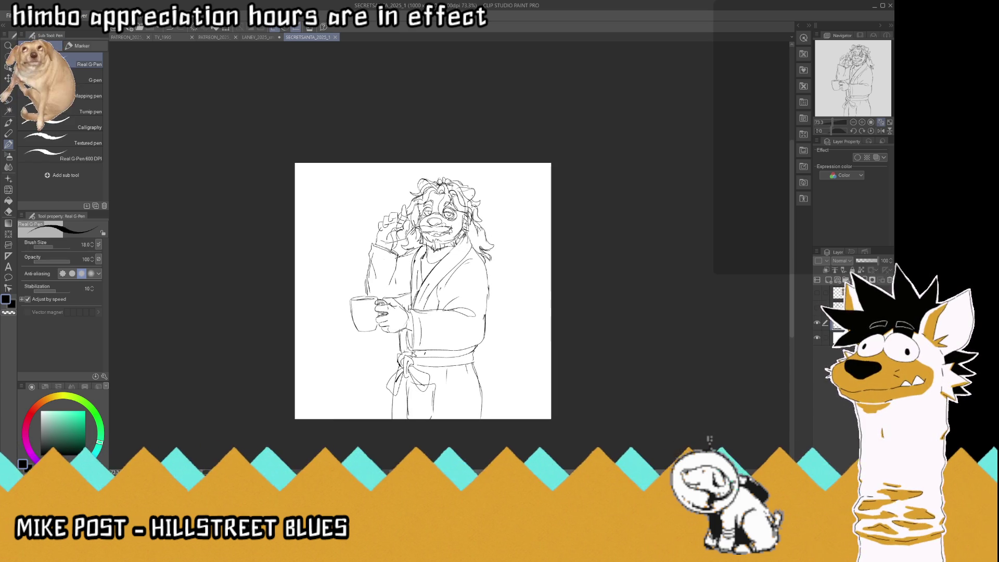
pyautogui.scroll(1, 444, 227)
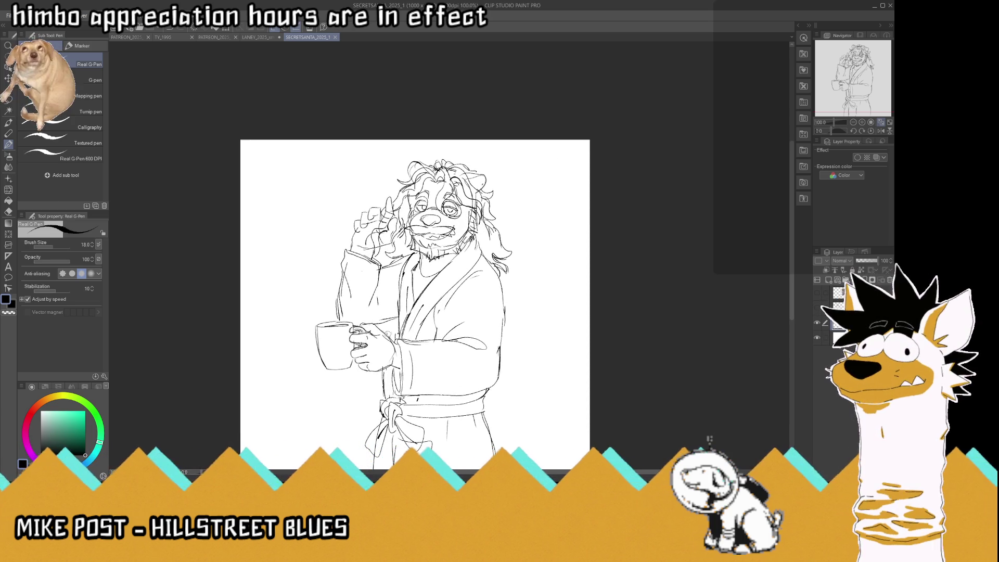
pyautogui.moveTo(387, 336); pyautogui.dragTo(391, 287)
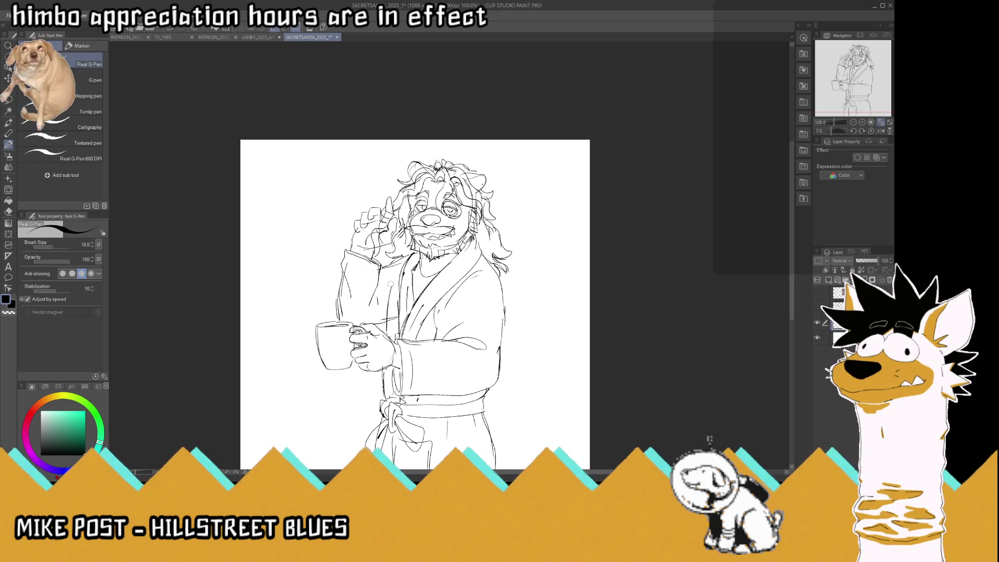
pyautogui.moveTo(388, 331); pyautogui.dragTo(390, 286)
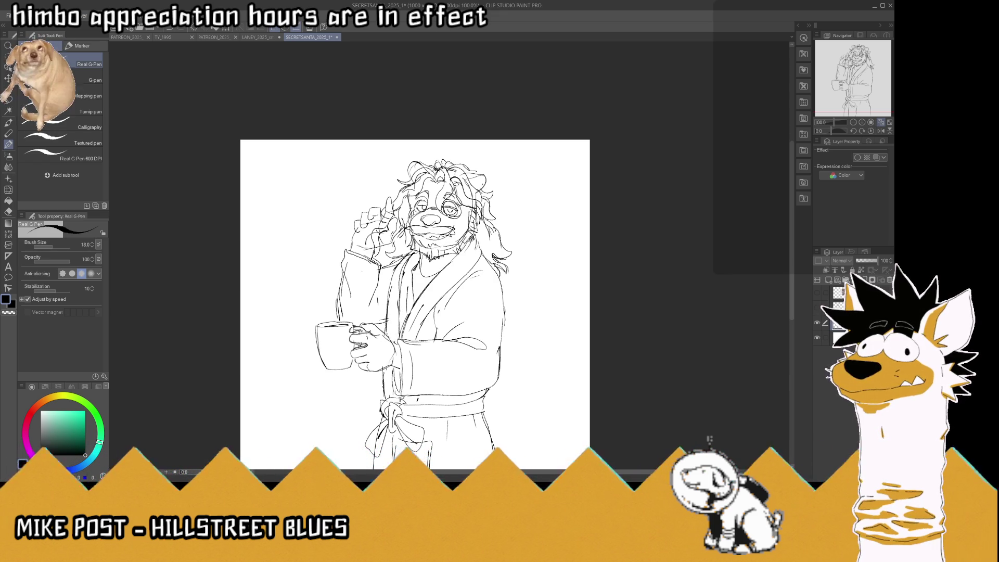
# Erase the raised hand and forearm, clean stray collar lines, and extend the hair outward.
pyautogui.moveTo(386, 196)
pyautogui.mouseDown()
pyautogui.moveTo(375, 307)
pyautogui.moveTo(341, 310)
pyautogui.moveTo(345, 251)
pyautogui.moveTo(378, 315)
pyautogui.moveTo(393, 303)
pyautogui.mouseUp()
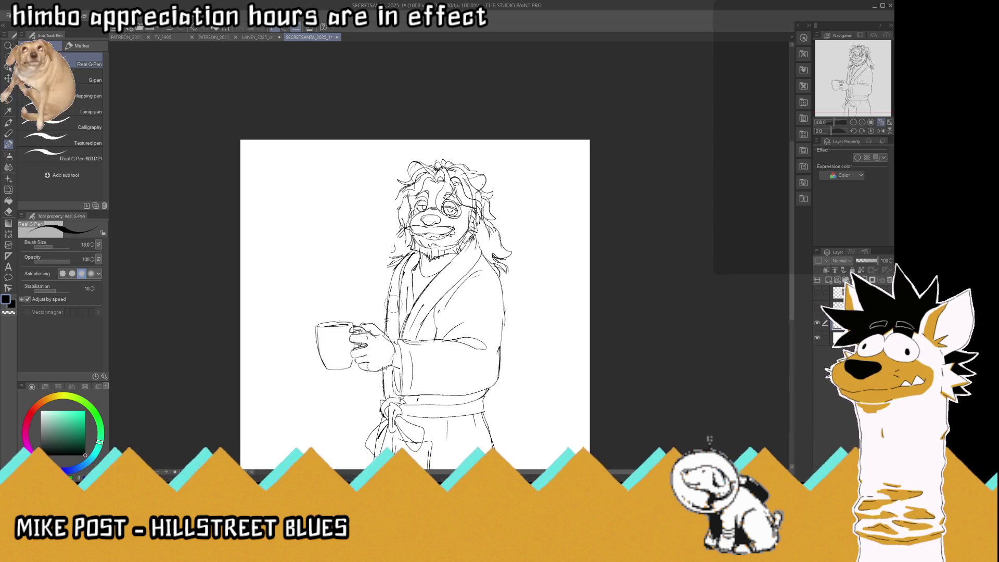
pyautogui.moveTo(400, 254); pyautogui.dragTo(394, 256)
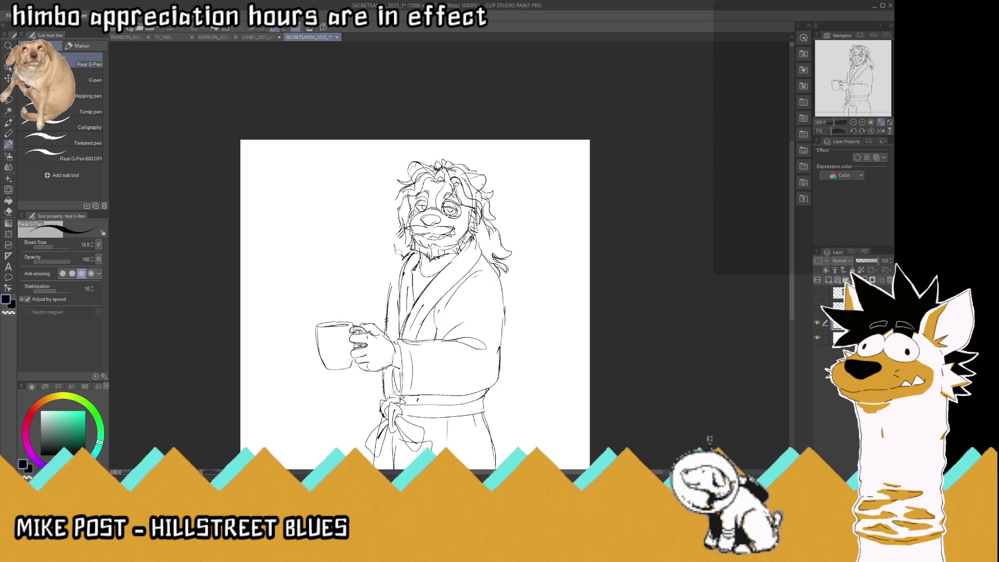
pyautogui.moveTo(396, 202)
pyautogui.mouseDown()
pyautogui.moveTo(383, 209)
pyautogui.moveTo(389, 254)
pyautogui.mouseUp()
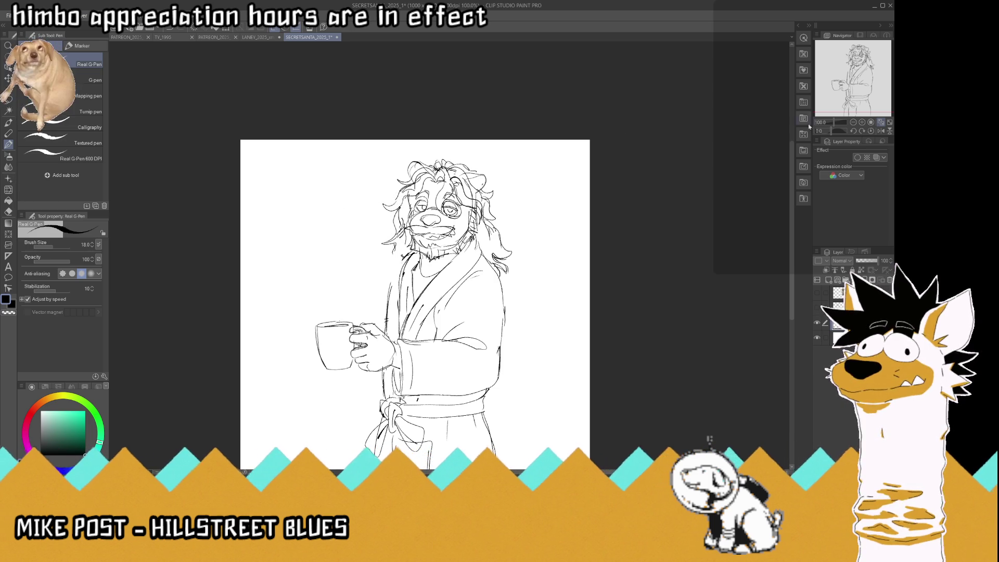